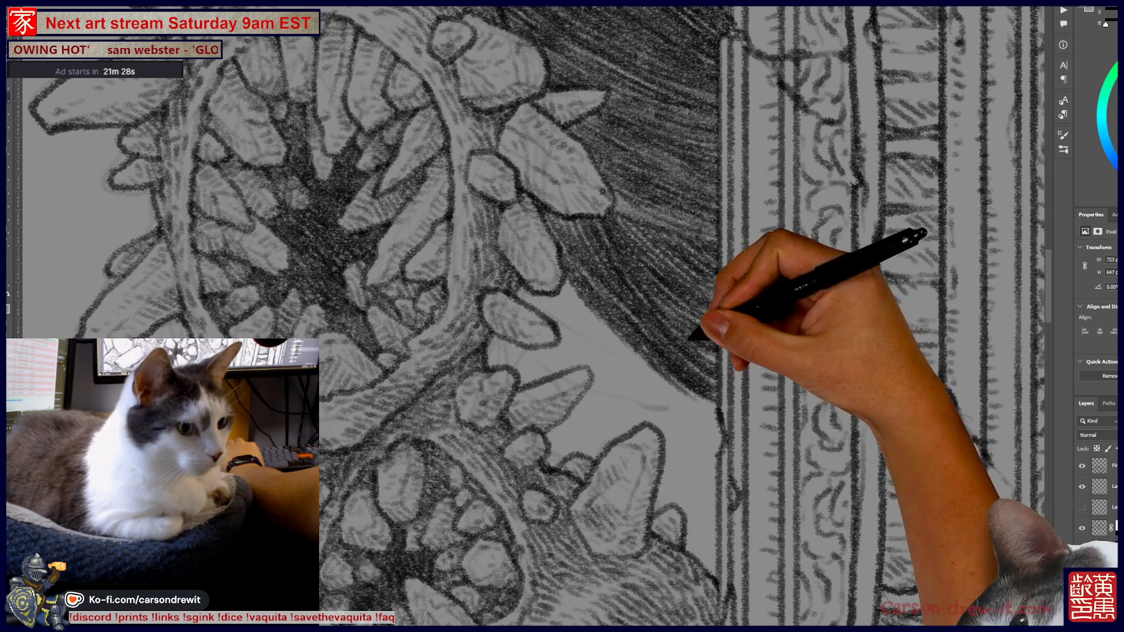
Step: Sketch trial pencil strokes beside the creature and darken inside its mouth
scroll(670, 278, down, 5)
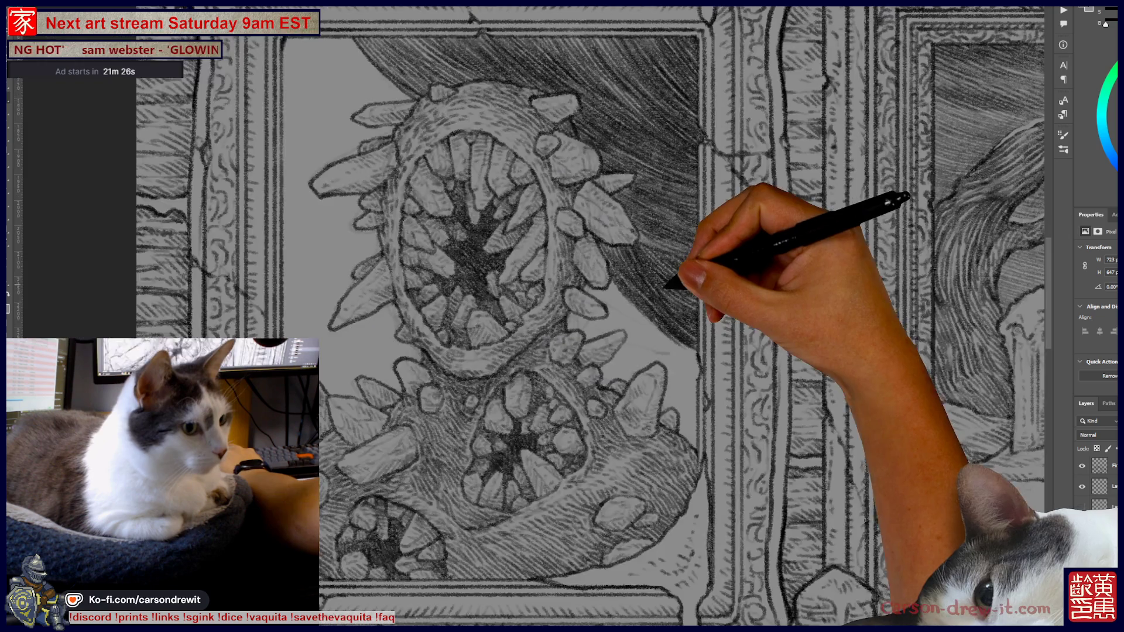
scroll(650, 304, up, 3)
scroll(647, 307, up, 2)
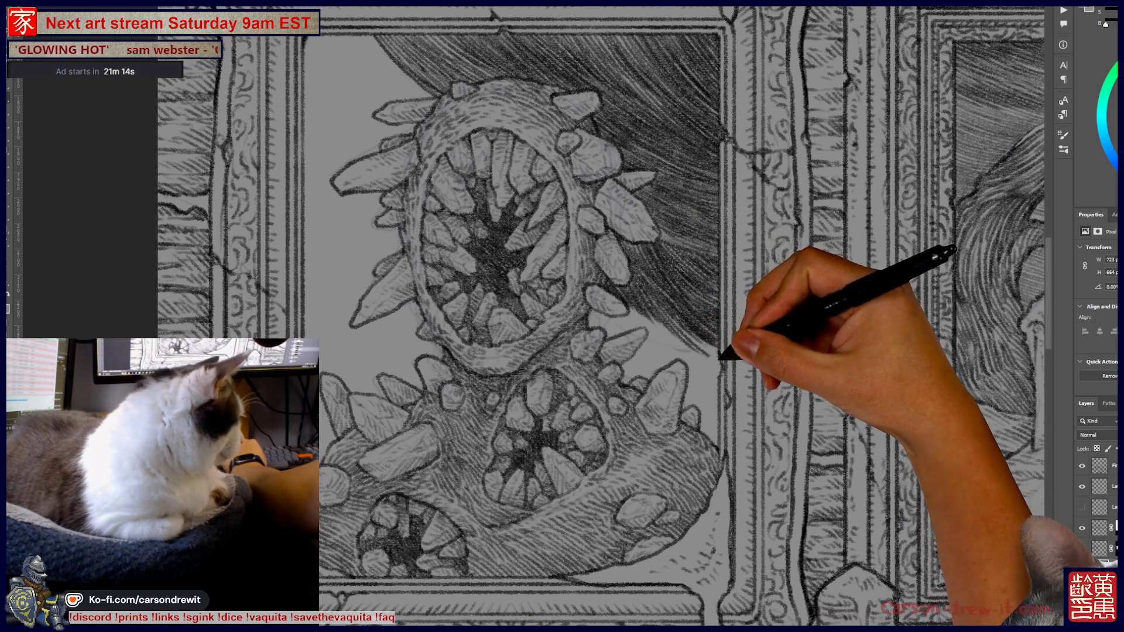
drag(695, 329, 710, 342)
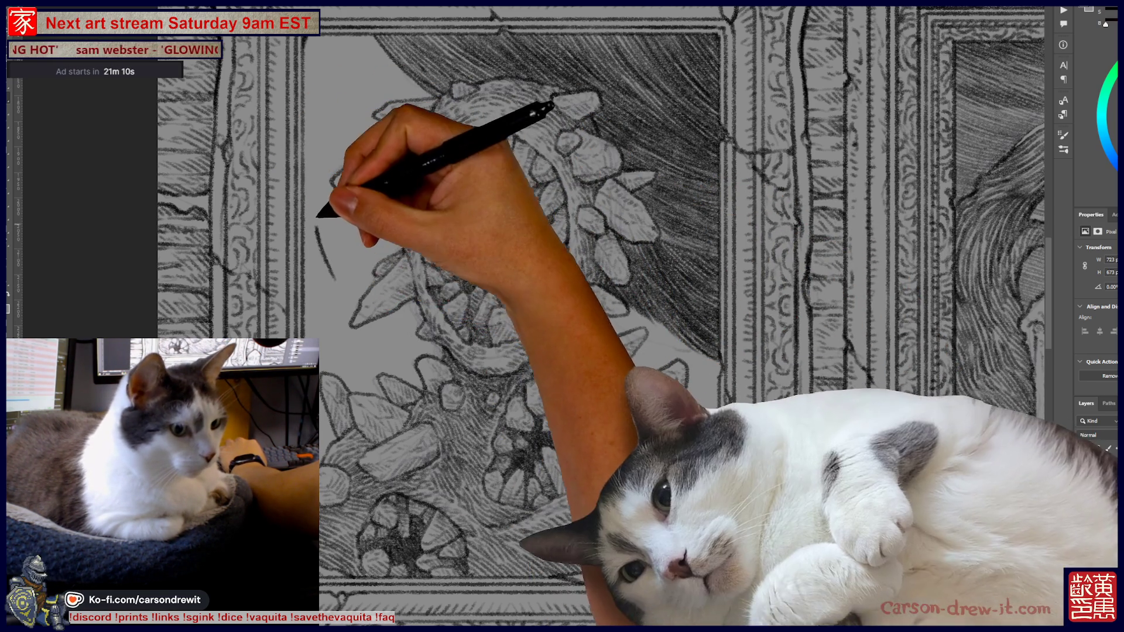
drag(321, 212, 346, 229)
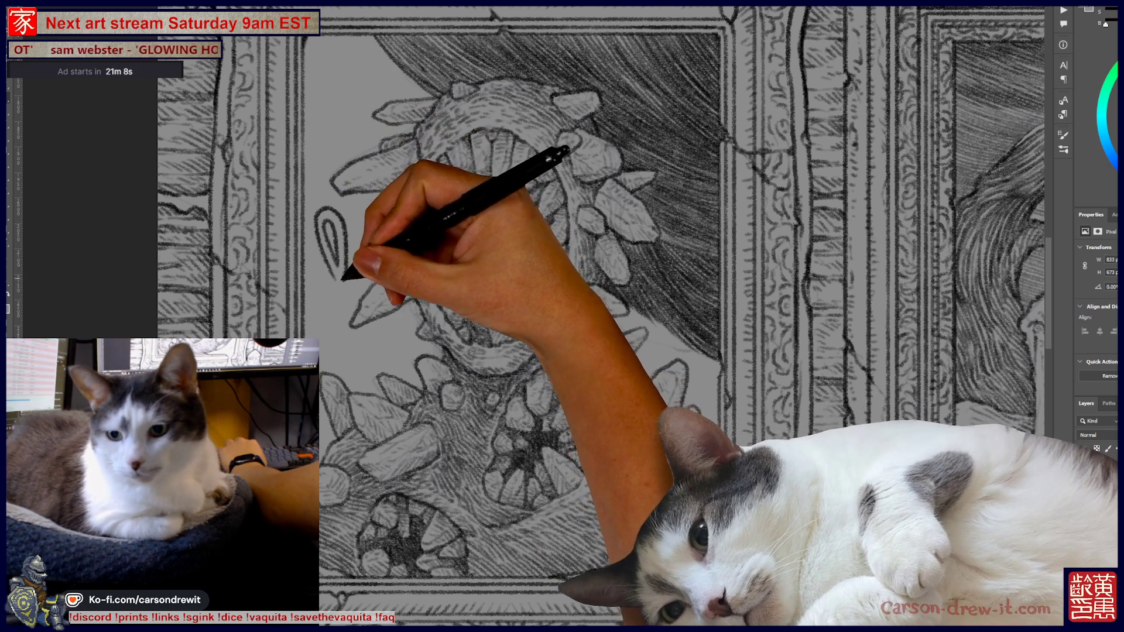
drag(351, 268, 353, 291)
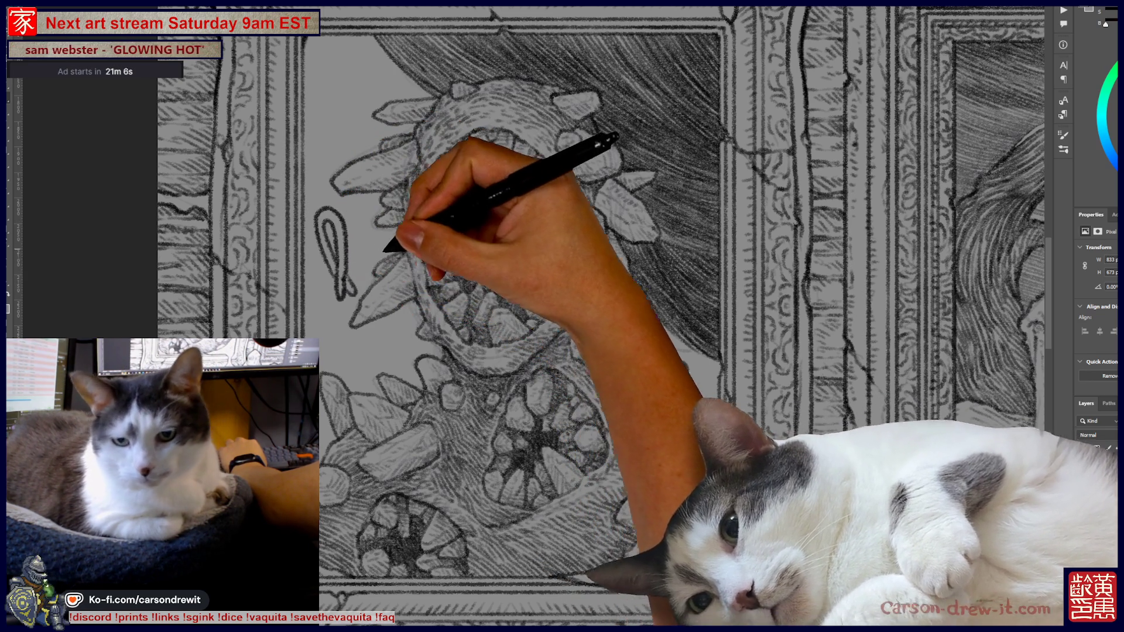
drag(515, 263, 502, 291)
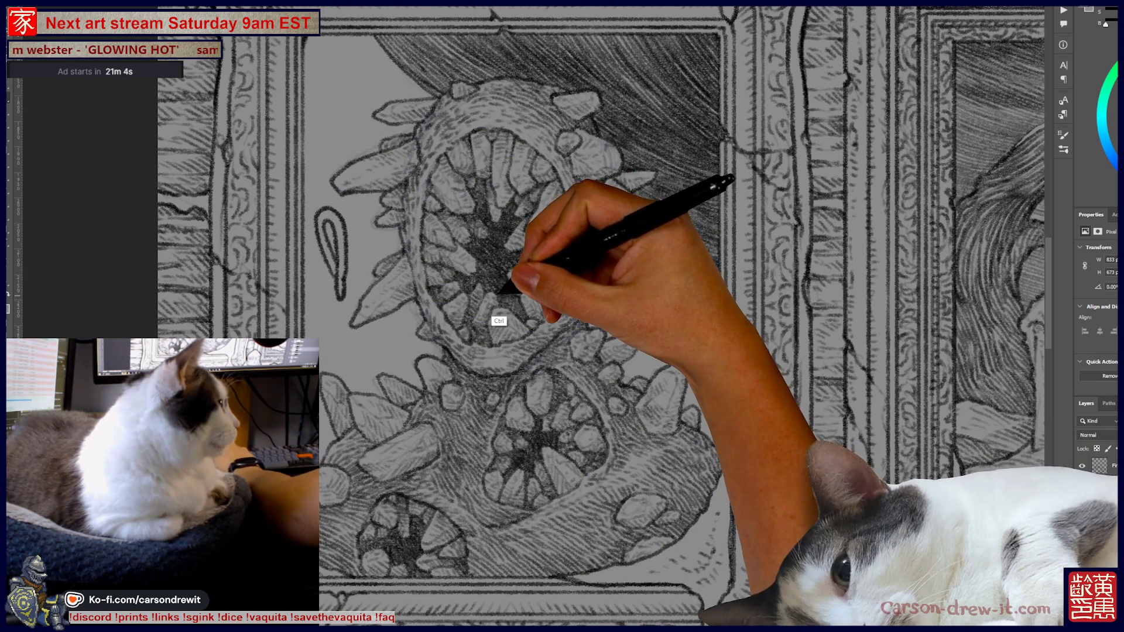
Step: Undo the teardrop strokes and extend the dark hatching lower behind the creature
key(ctrl+z)
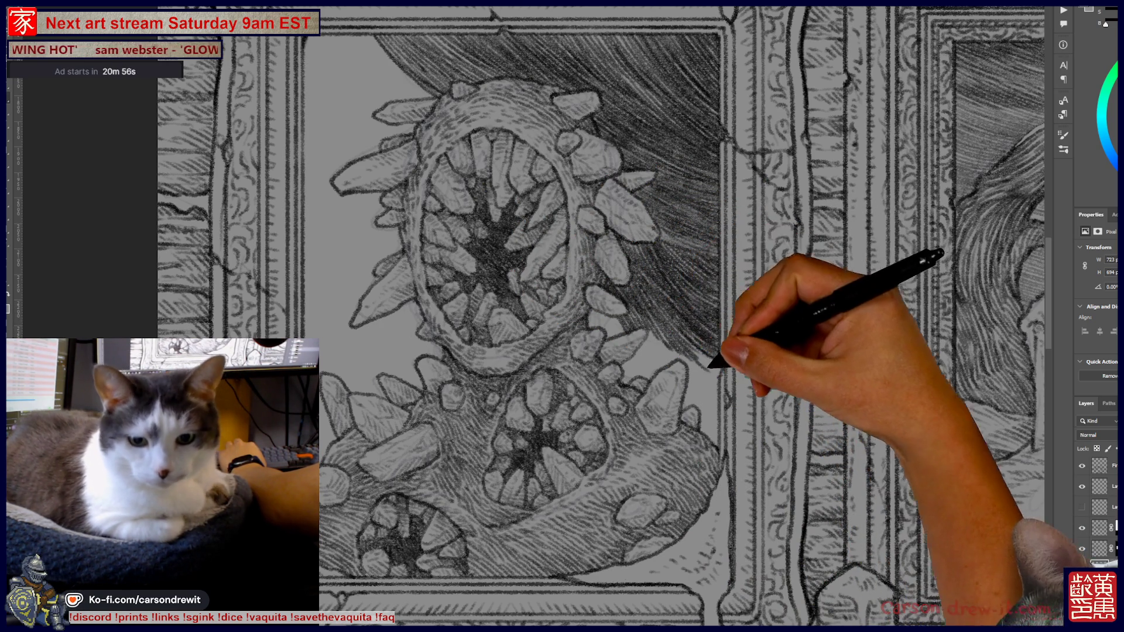
drag(691, 328, 717, 366)
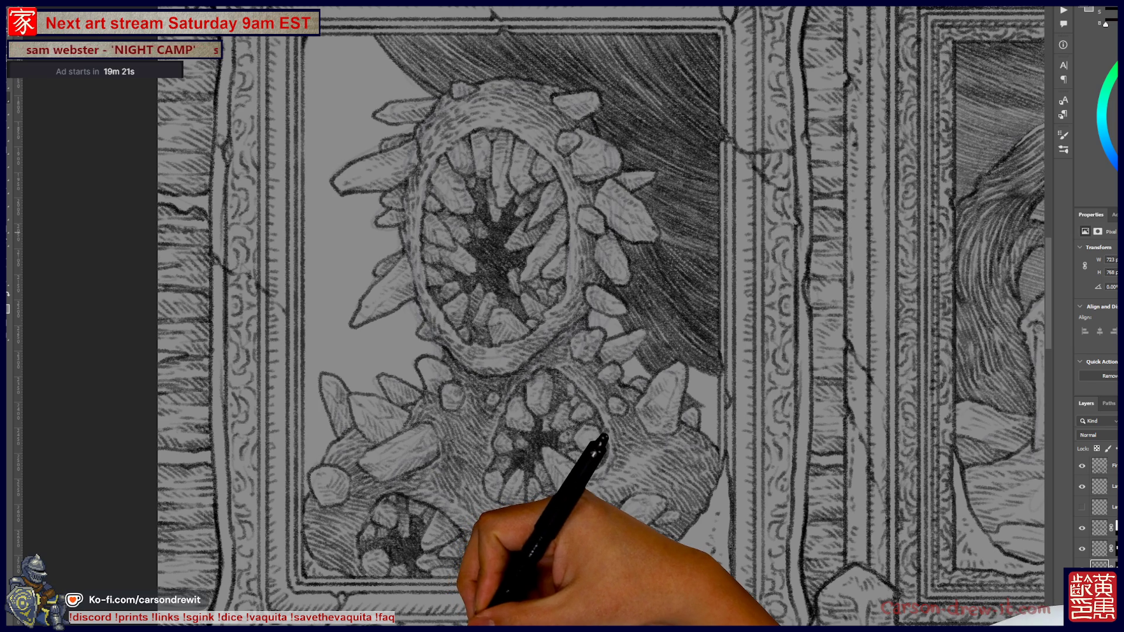
right_click(404, 364)
Step: Keep the current brush and hatch the dark background above the creature's head and down its side
key(Escape)
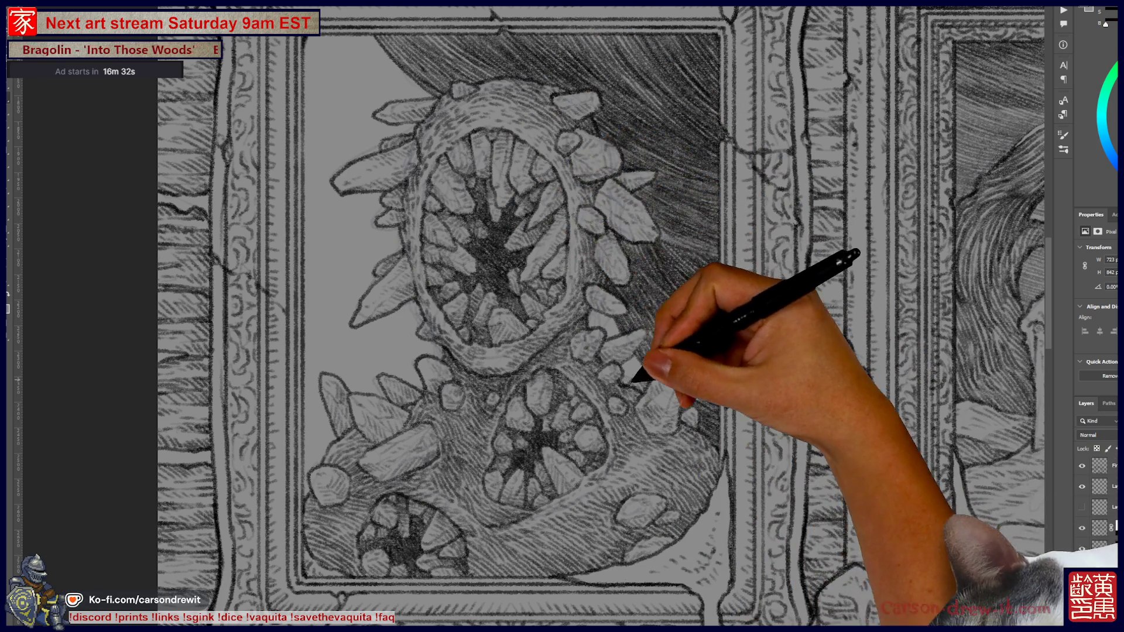
drag(503, 316, 621, 418)
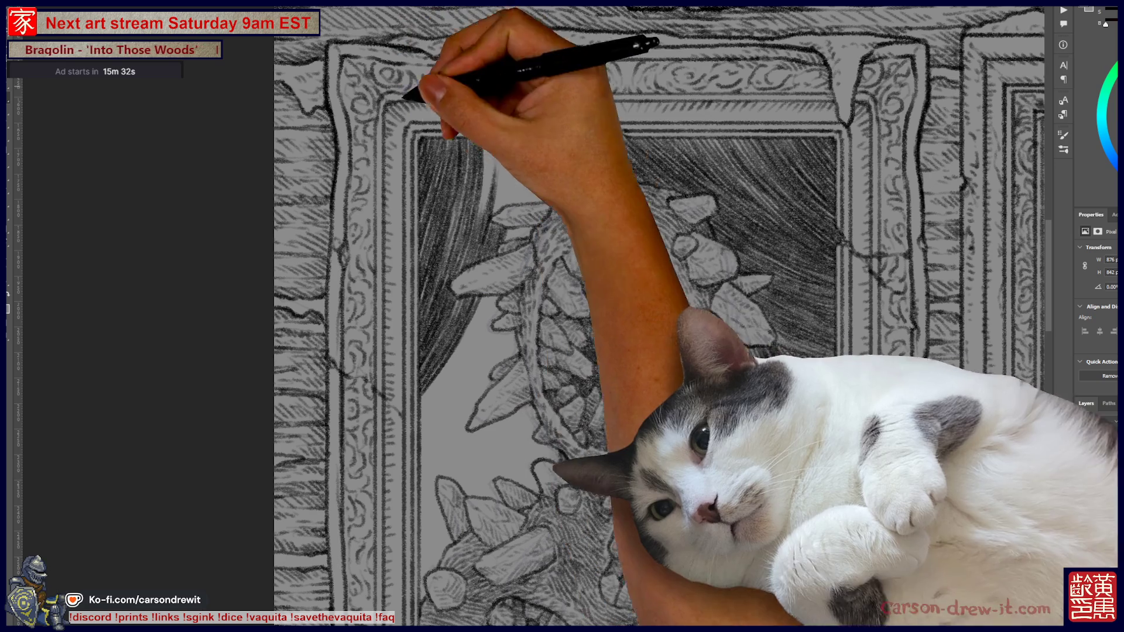
Step: Deepen the hatching behind the monster, then zoom out to see the whole cabin illustration
key(ctrl)
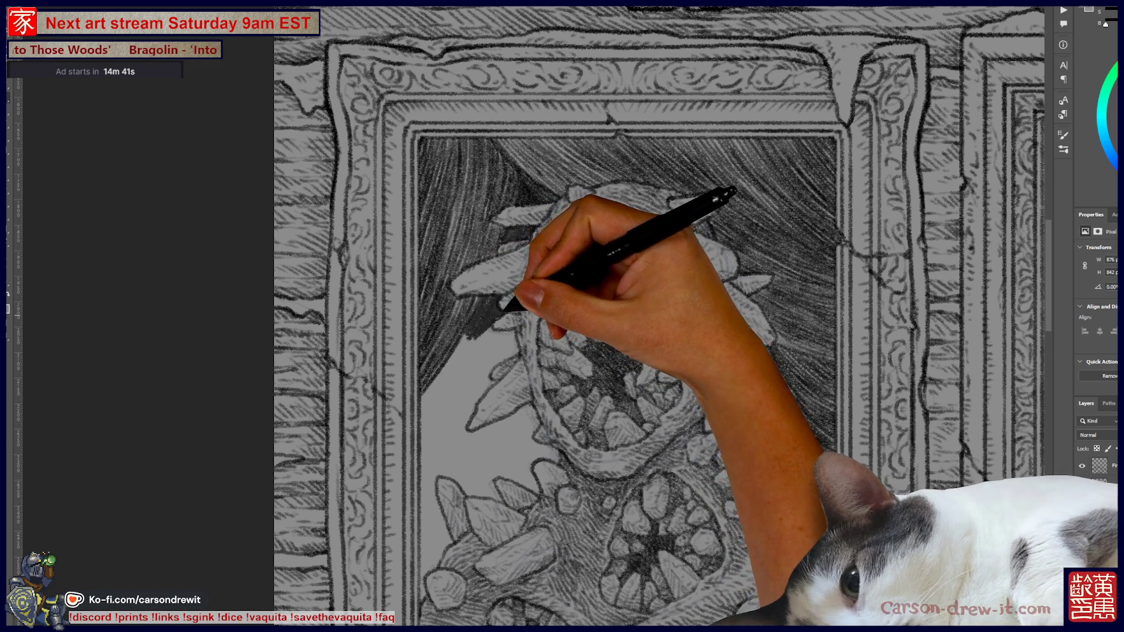
key(ctrl+minus)
key(ctrl+minus)
key(ctrl+minus)
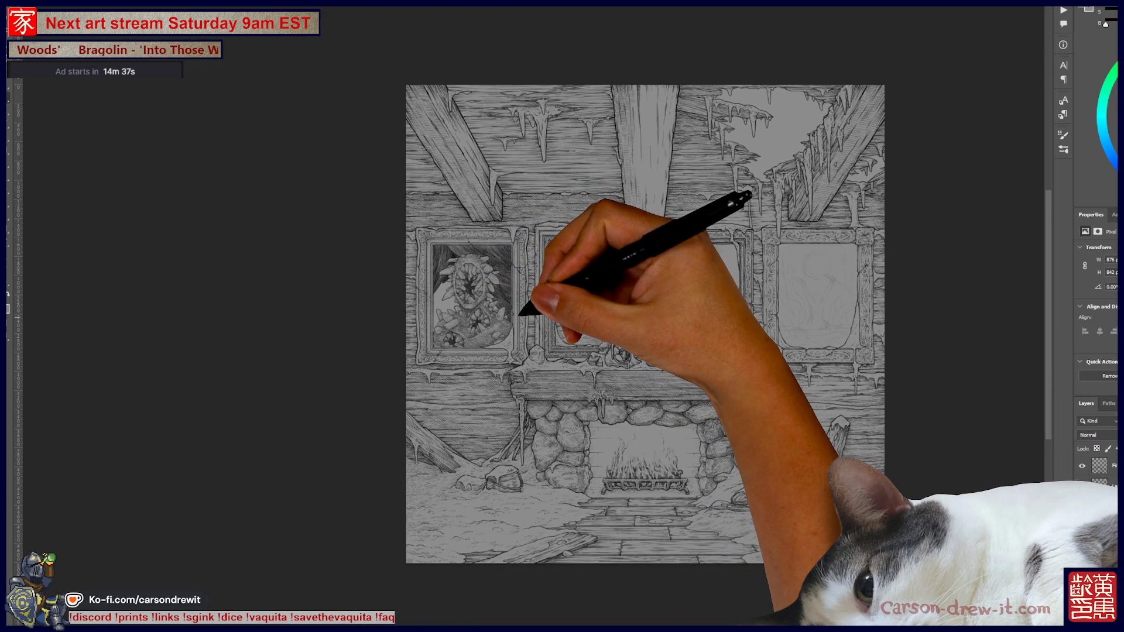
Step: Zoom in on the two framed paintings and hatch dense dark strokes left of the creature's upper mouth
drag(518, 314, 530, 316)
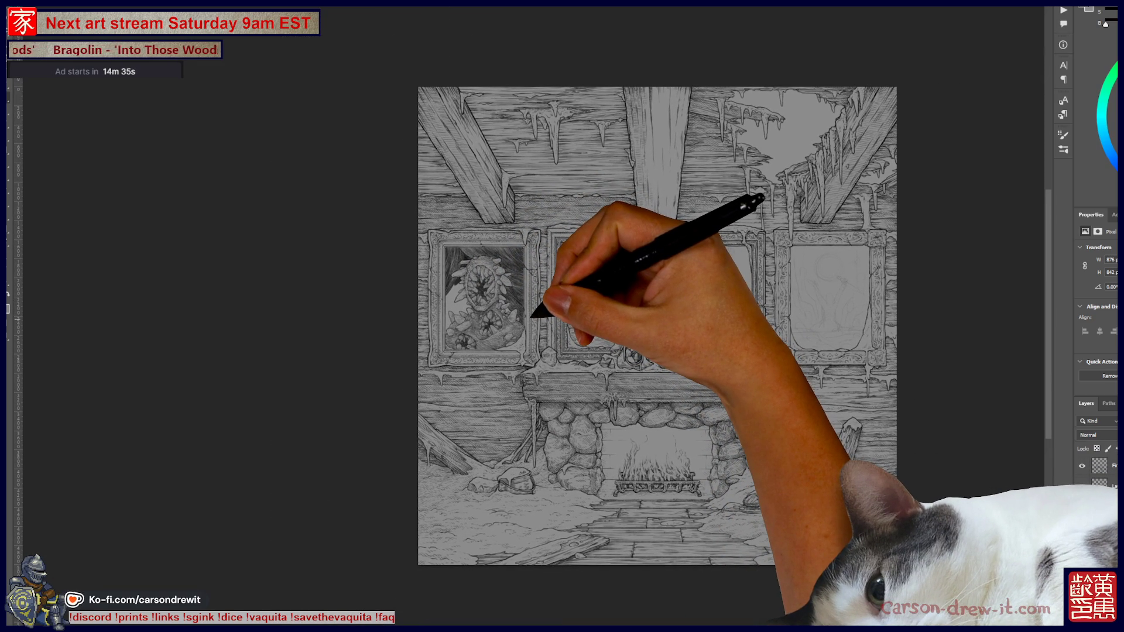
key(ctrl+plus)
key(ctrl+plus)
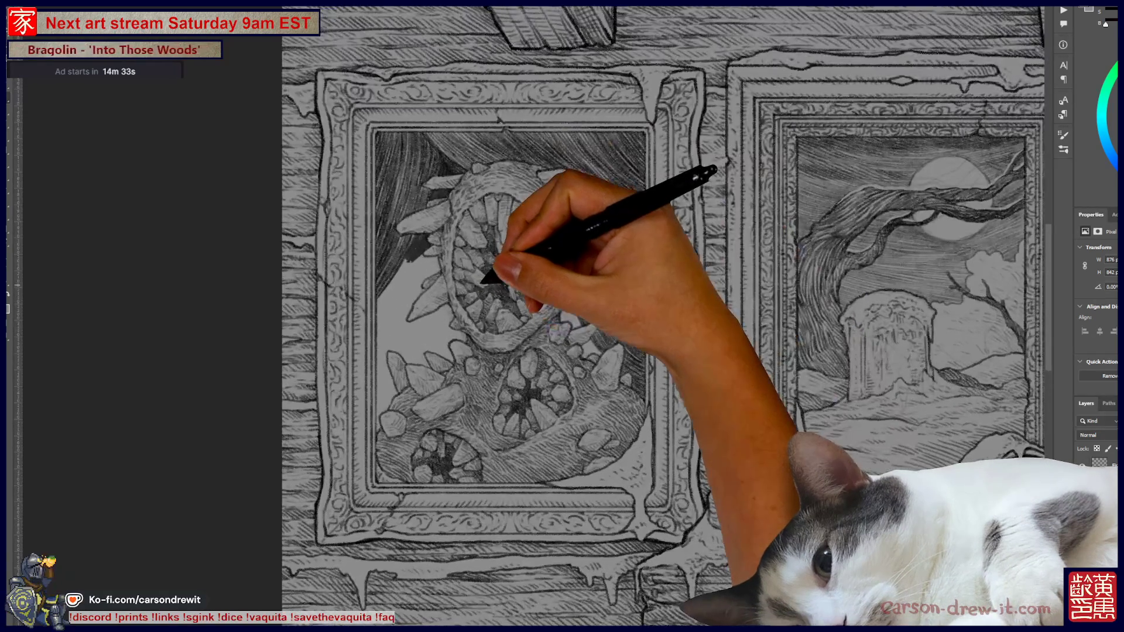
key(ctrl+plus)
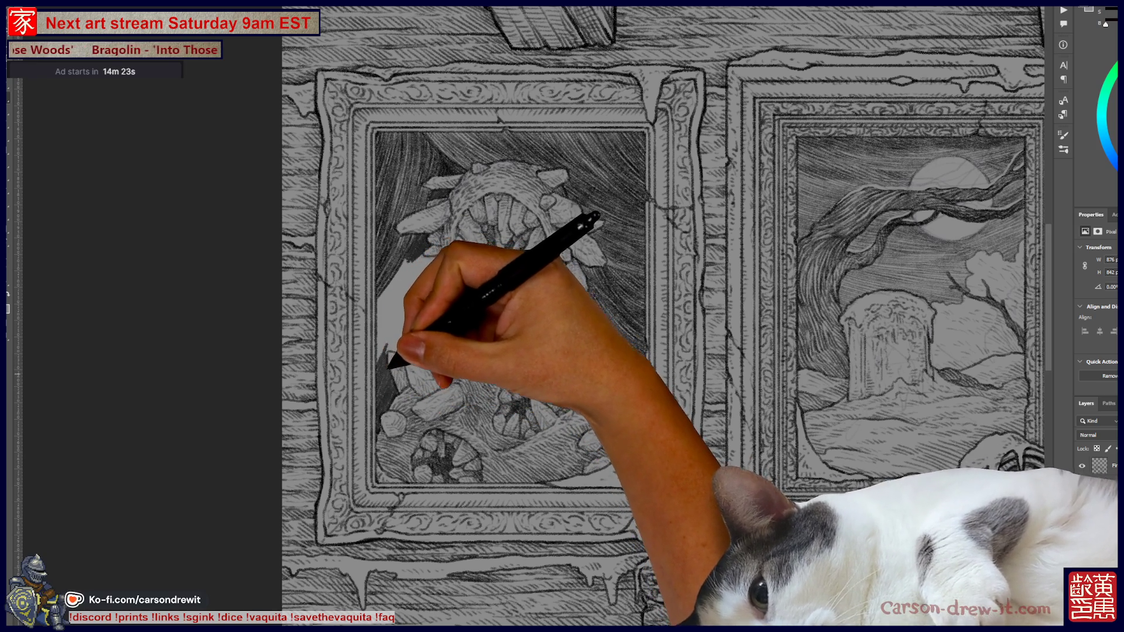
drag(414, 264, 398, 275)
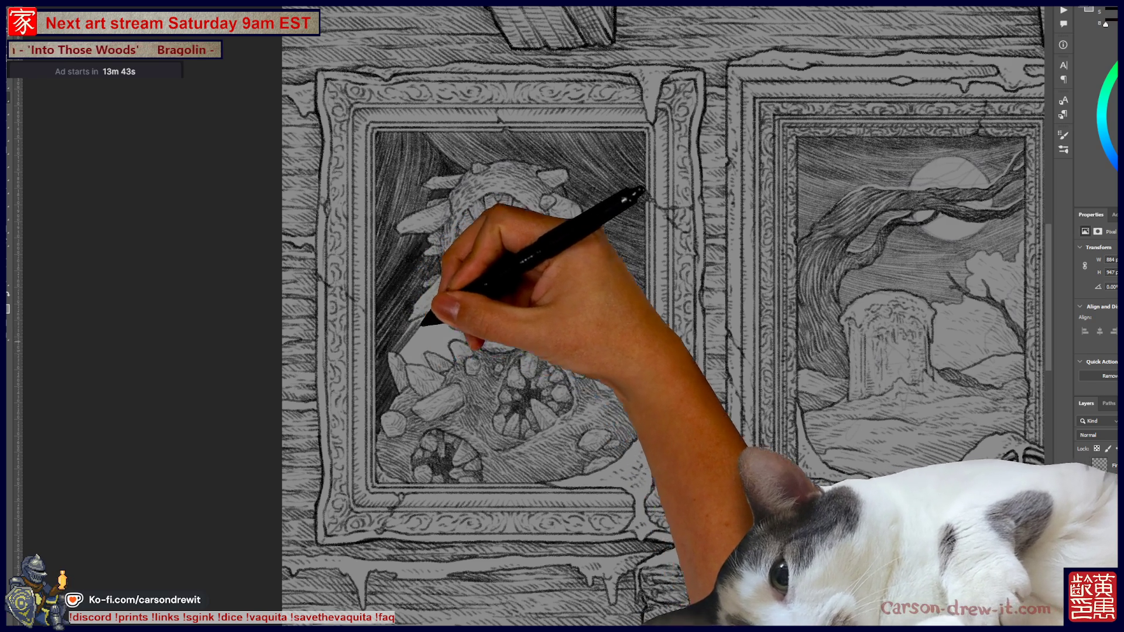
key(ctrl)
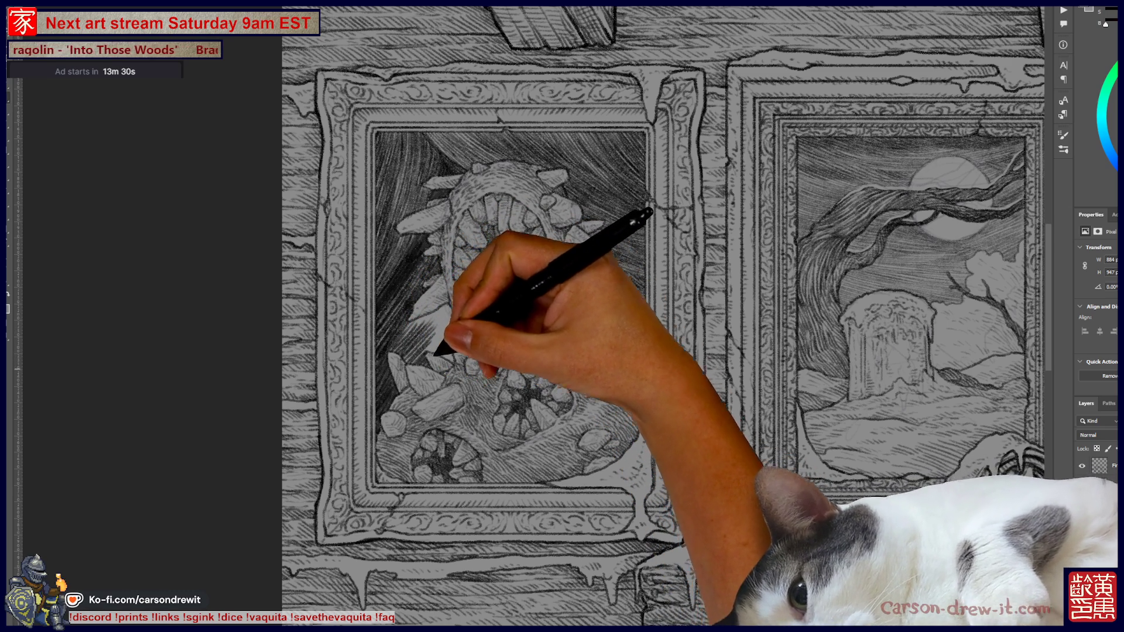
Step: Hatch darker shading left of and beneath the upper mouth's lower rim
scroll(392, 295, up, 3)
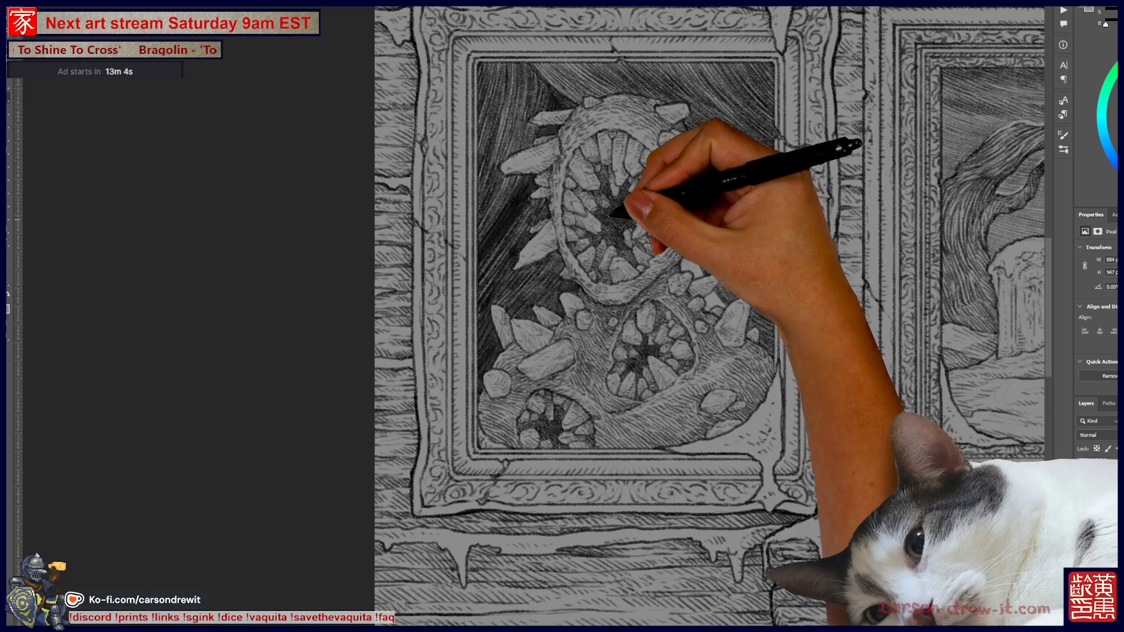
Step: Scroll across the cabin illustration and pan to the wall frame holding the pencil moon sketch
scroll(709, 316, down, 2)
scroll(708, 316, down, 2)
scroll(667, 316, down, 2)
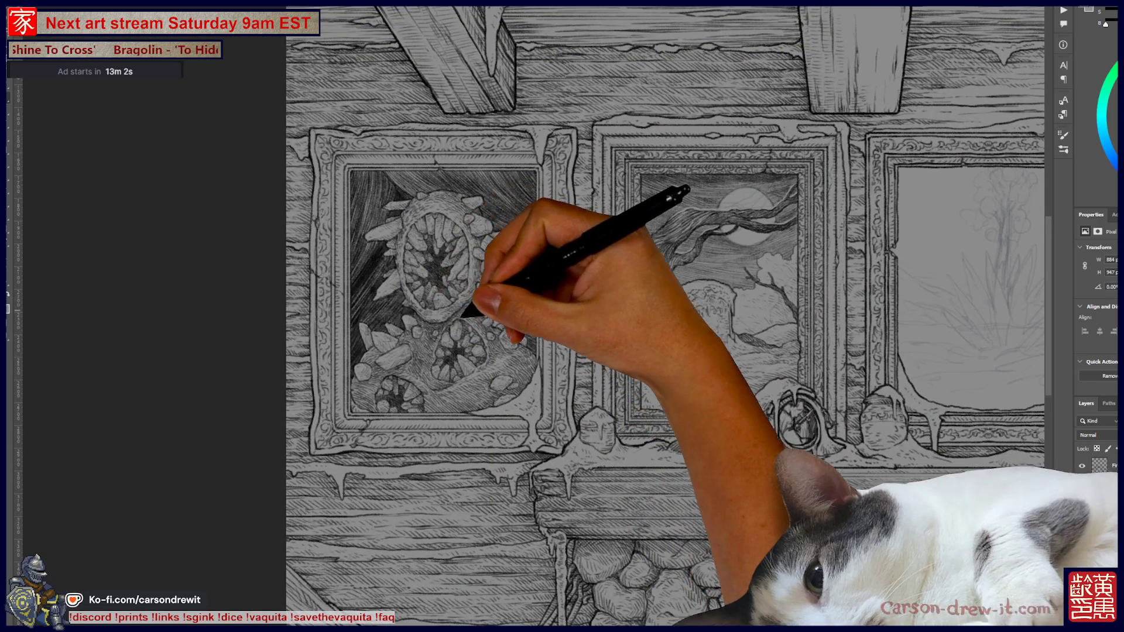
scroll(667, 316, down, 1)
scroll(667, 316, down, 1)
scroll(667, 317, down, 1)
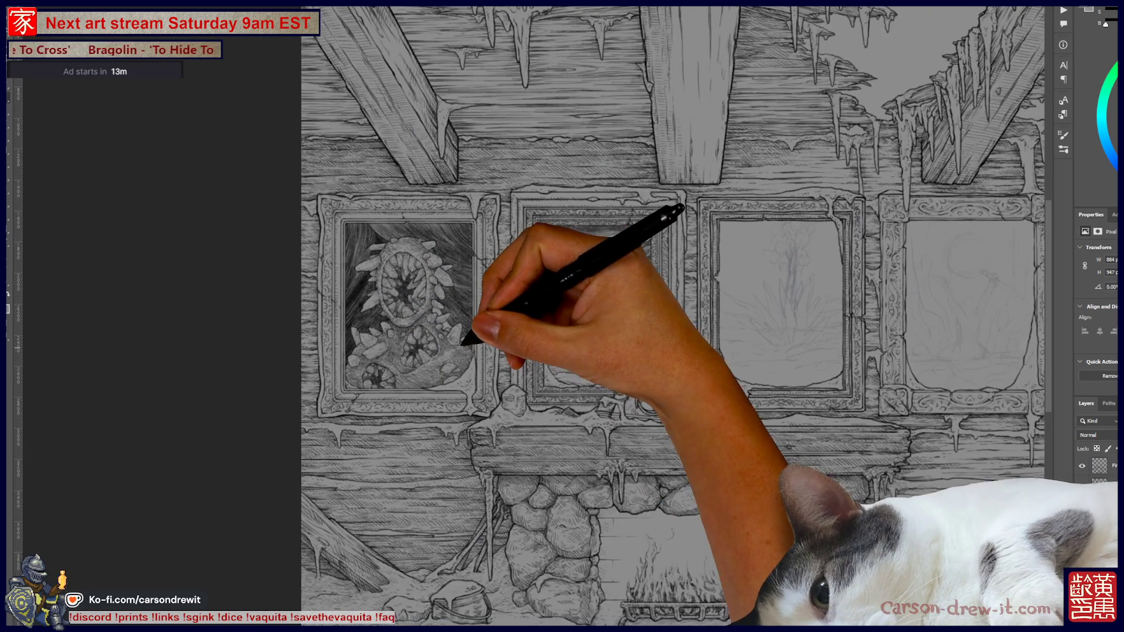
scroll(668, 316, down, 1)
scroll(667, 316, down, 1)
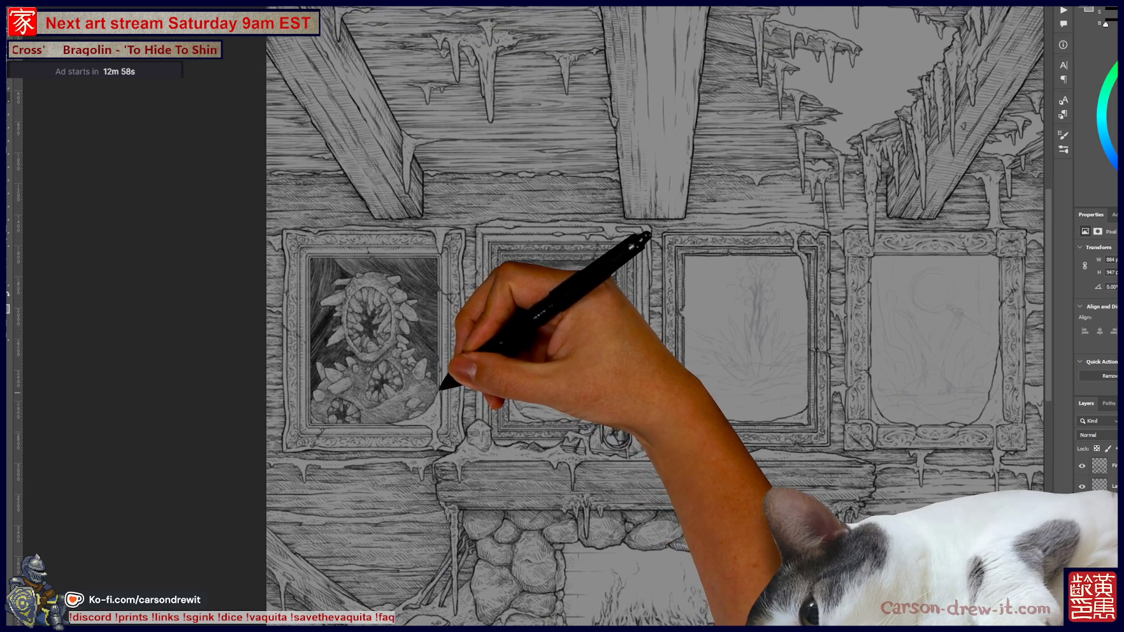
scroll(655, 316, right, 1)
scroll(655, 316, right, 1)
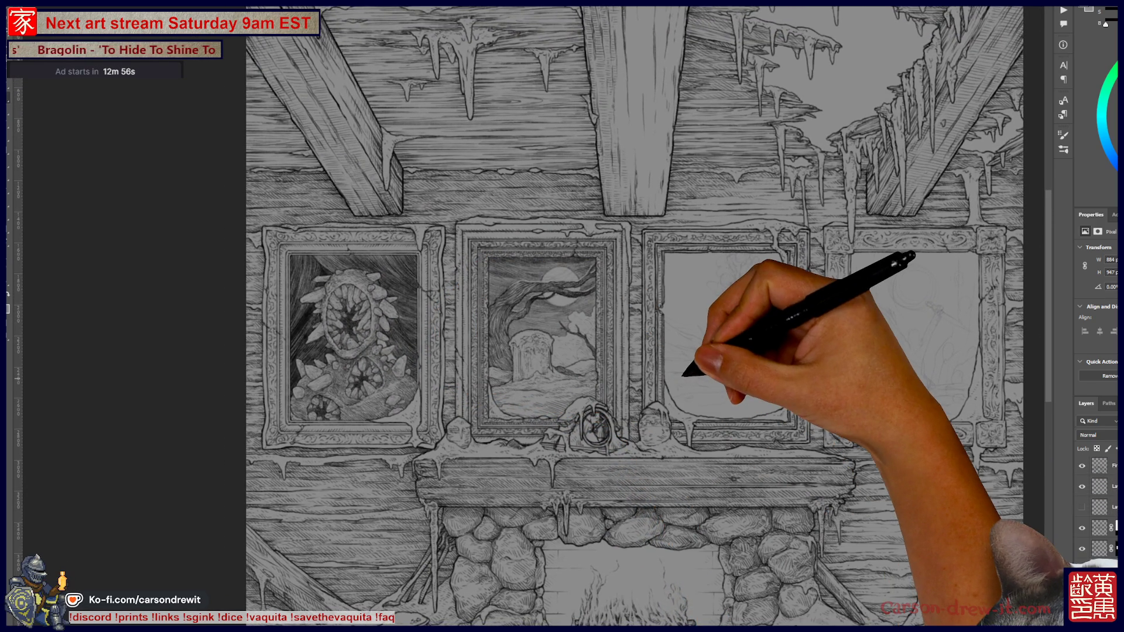
scroll(667, 316, down, 2)
scroll(667, 316, down, 1)
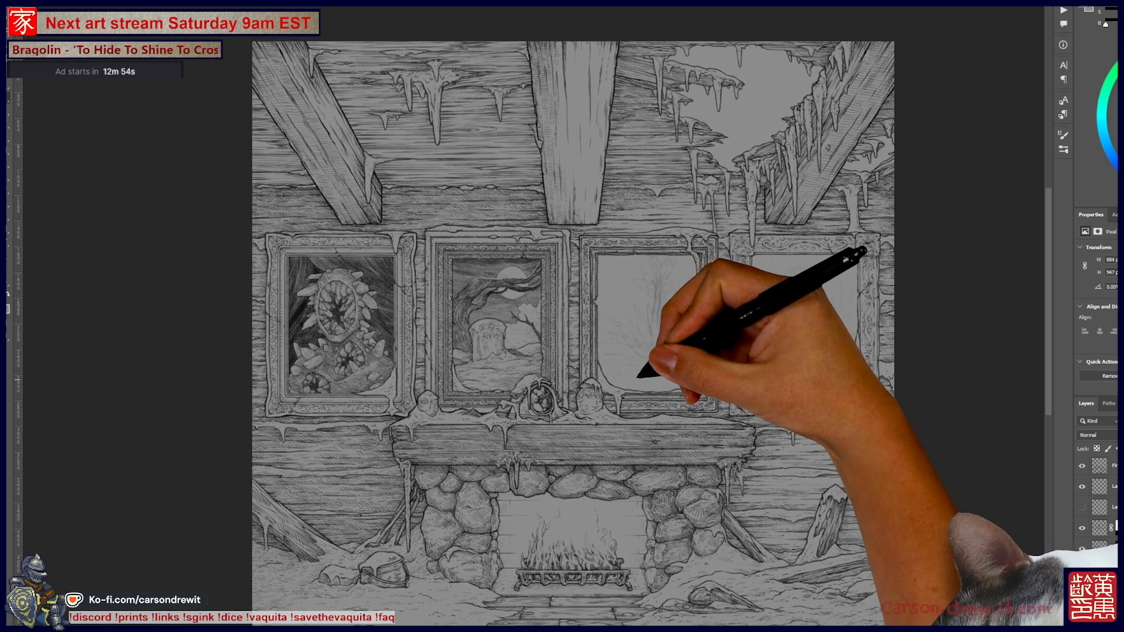
scroll(637, 375, left, 1)
scroll(729, 344, up, 2)
scroll(729, 344, up, 1)
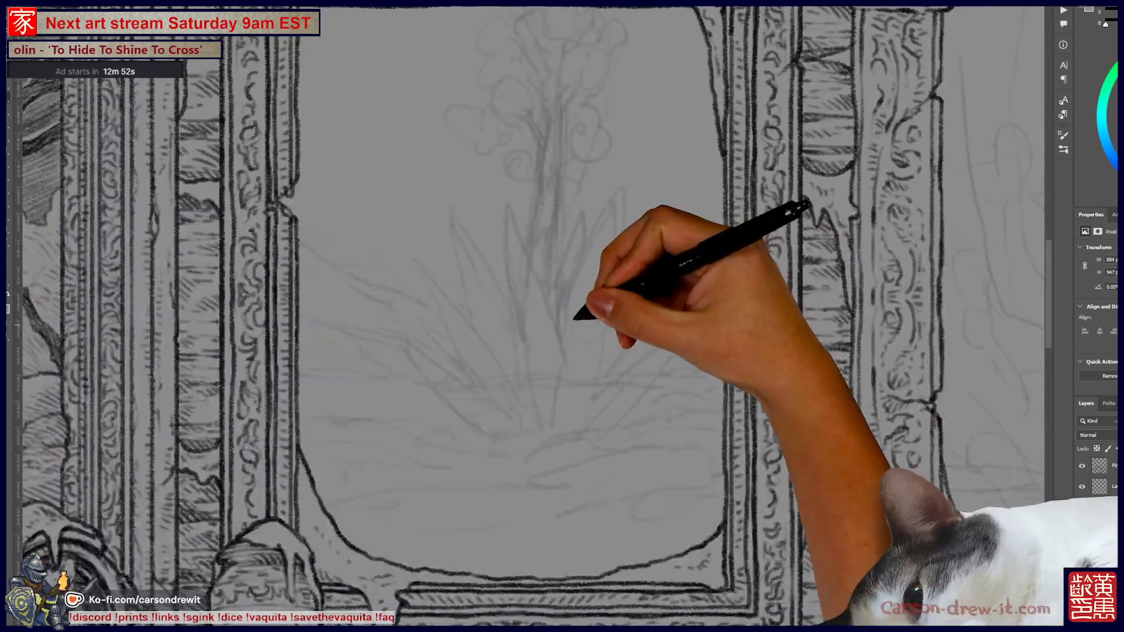
scroll(585, 328, down, 2)
scroll(586, 328, down, 1)
scroll(579, 343, up, 2)
scroll(581, 344, up, 2)
scroll(582, 344, left, 1)
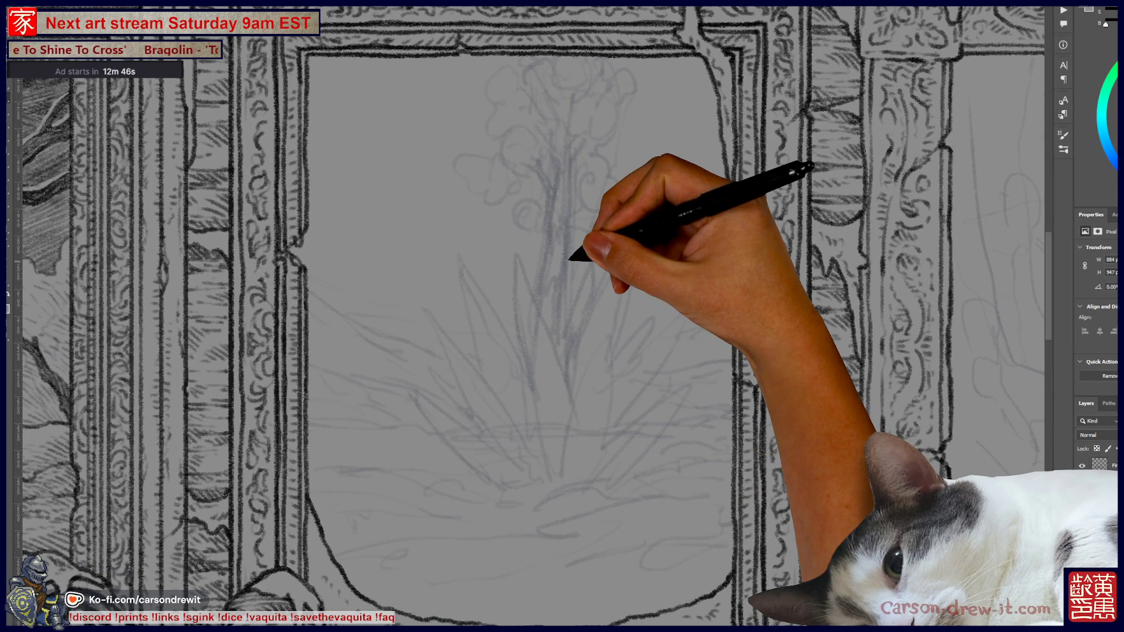
drag(765, 446, 394, 432)
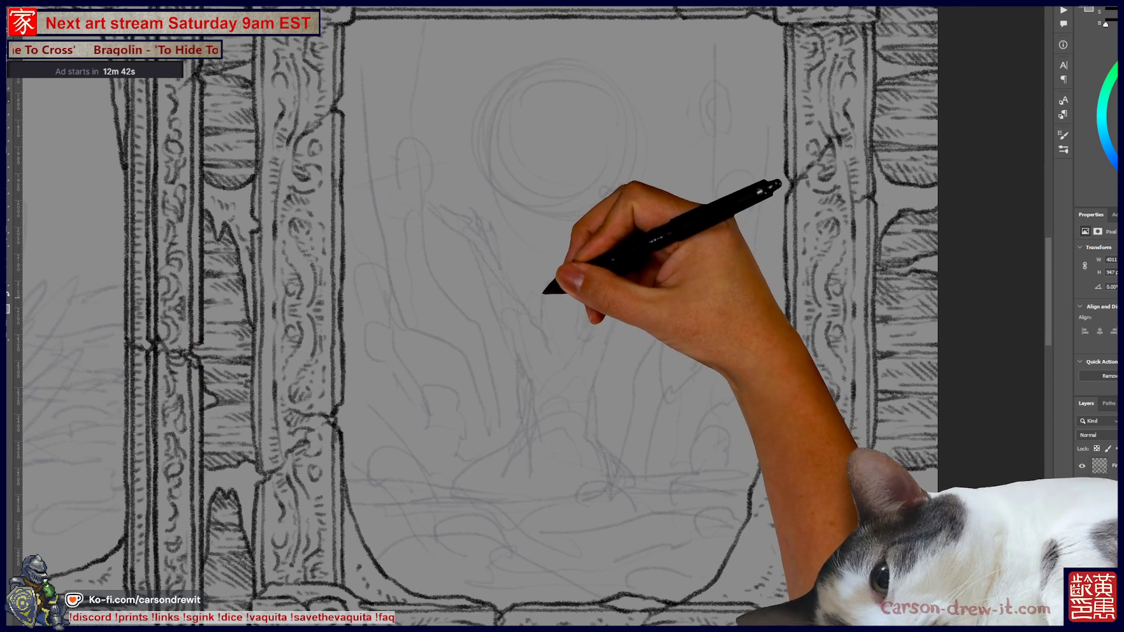
Step: Draw the figure's head and dark hatched hair, with one arm reaching up toward the moon
mouse_move(554, 282)
mouse_down()
mouse_move(575, 284)
mouse_move(550, 300)
mouse_up()
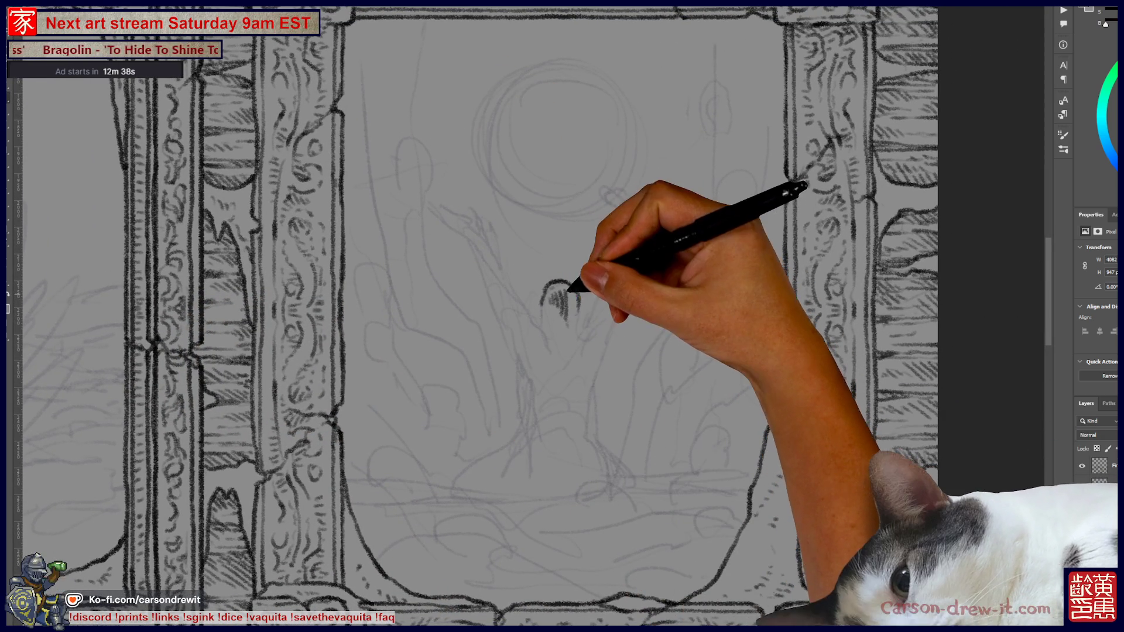
mouse_move(573, 319)
mouse_down()
mouse_move(580, 339)
mouse_move(558, 304)
mouse_move(578, 383)
mouse_up()
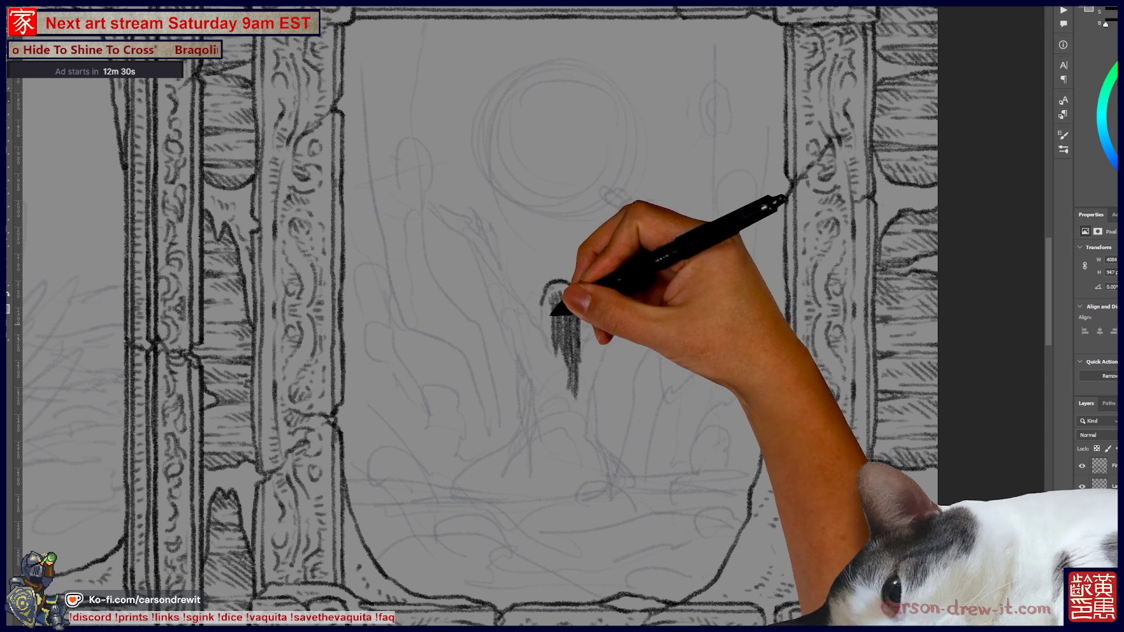
mouse_move(548, 350)
mouse_down()
mouse_move(567, 326)
mouse_move(555, 344)
mouse_move(569, 390)
mouse_up()
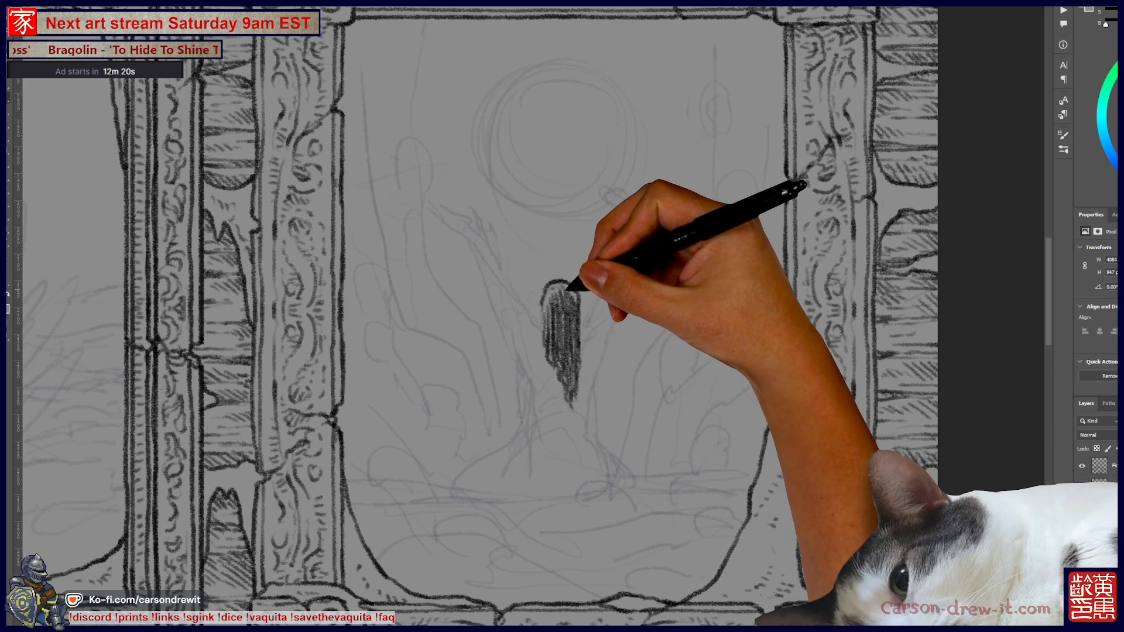
drag(549, 288, 543, 330)
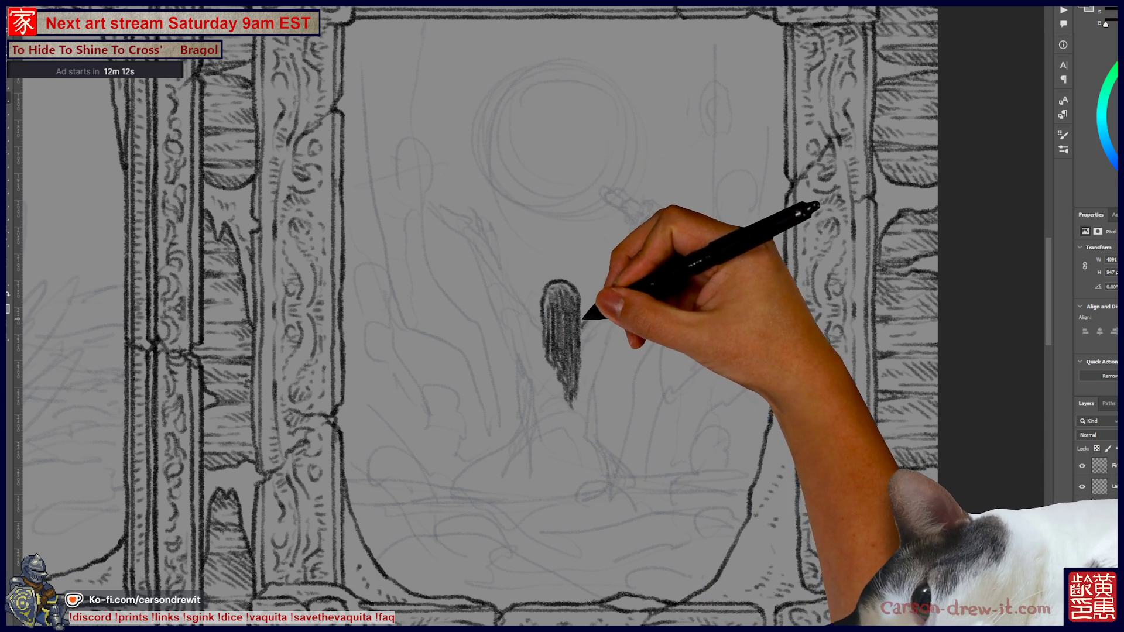
mouse_move(590, 310)
mouse_down()
mouse_move(582, 324)
mouse_move(628, 242)
mouse_move(625, 286)
mouse_up()
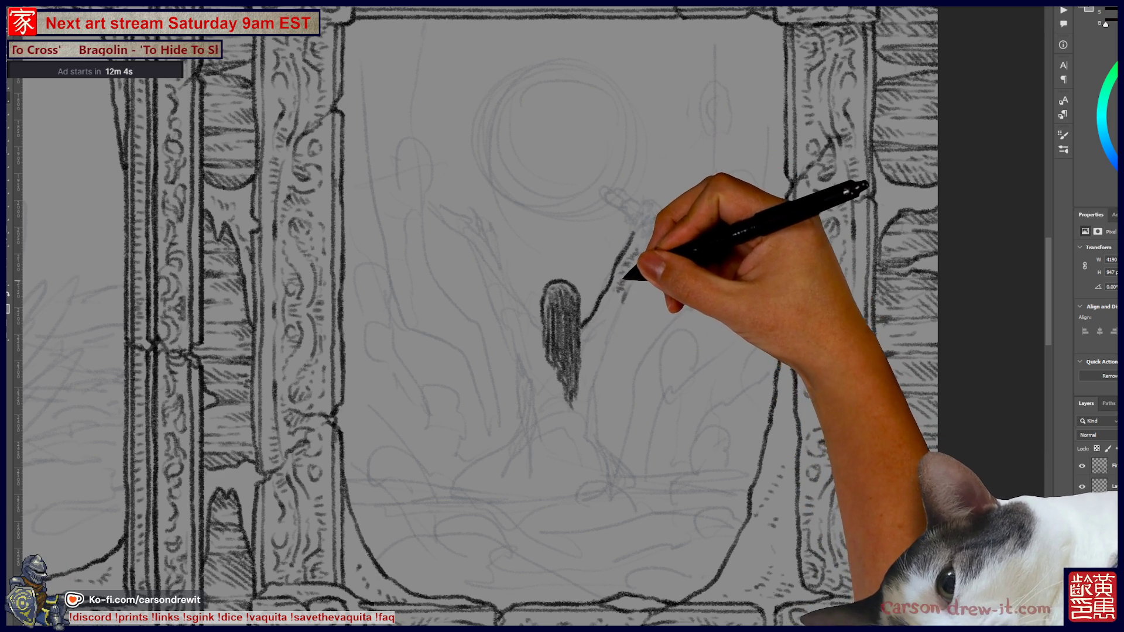
mouse_move(624, 278)
mouse_down()
mouse_move(635, 259)
mouse_move(621, 296)
mouse_up()
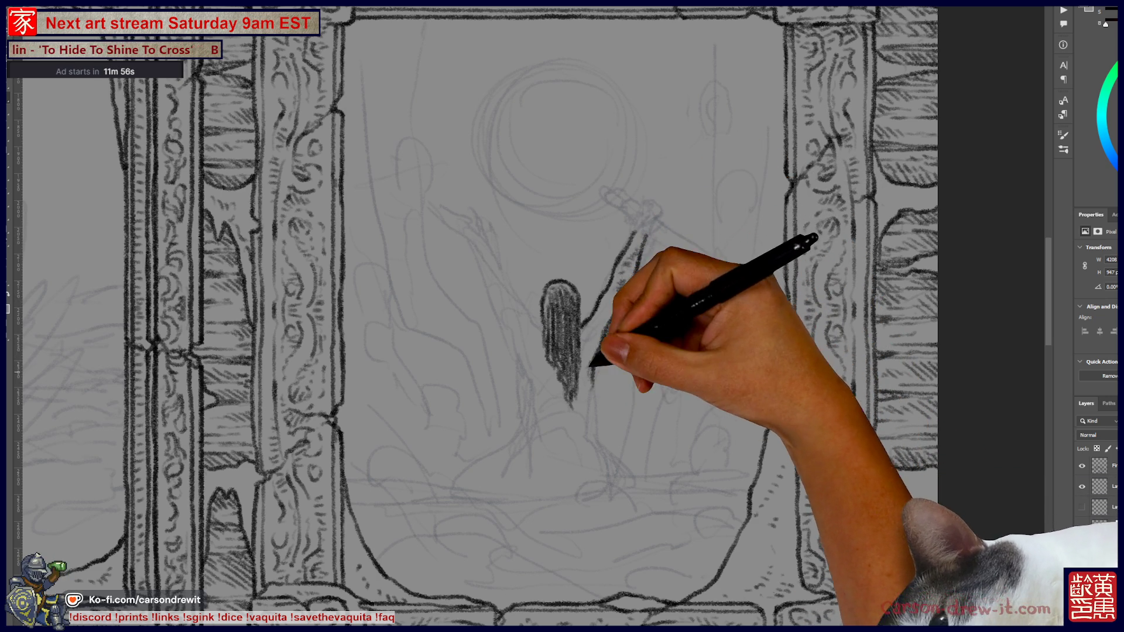
key(ctrl)
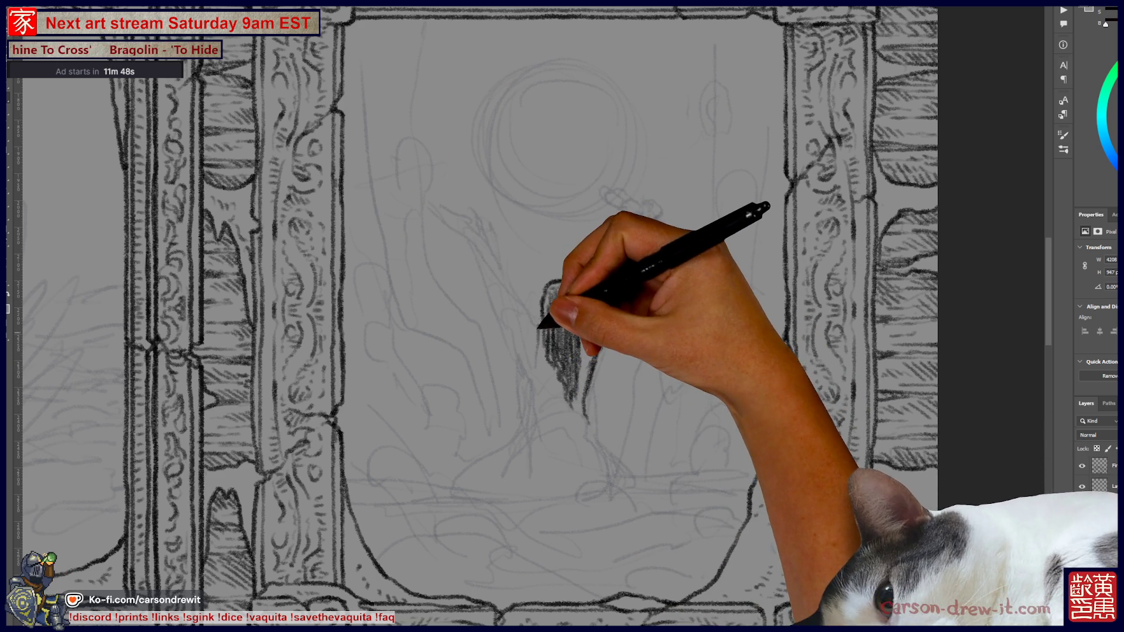
Step: Outline the hair's left edge and add long strands flowing down the figure
drag(541, 328, 540, 436)
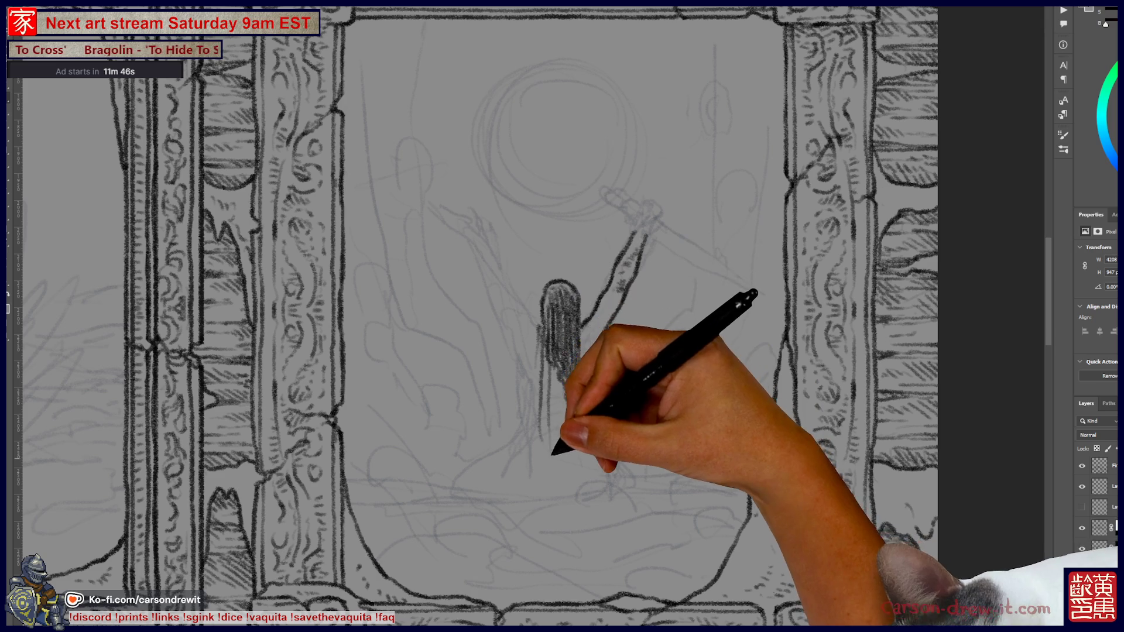
drag(565, 398, 600, 475)
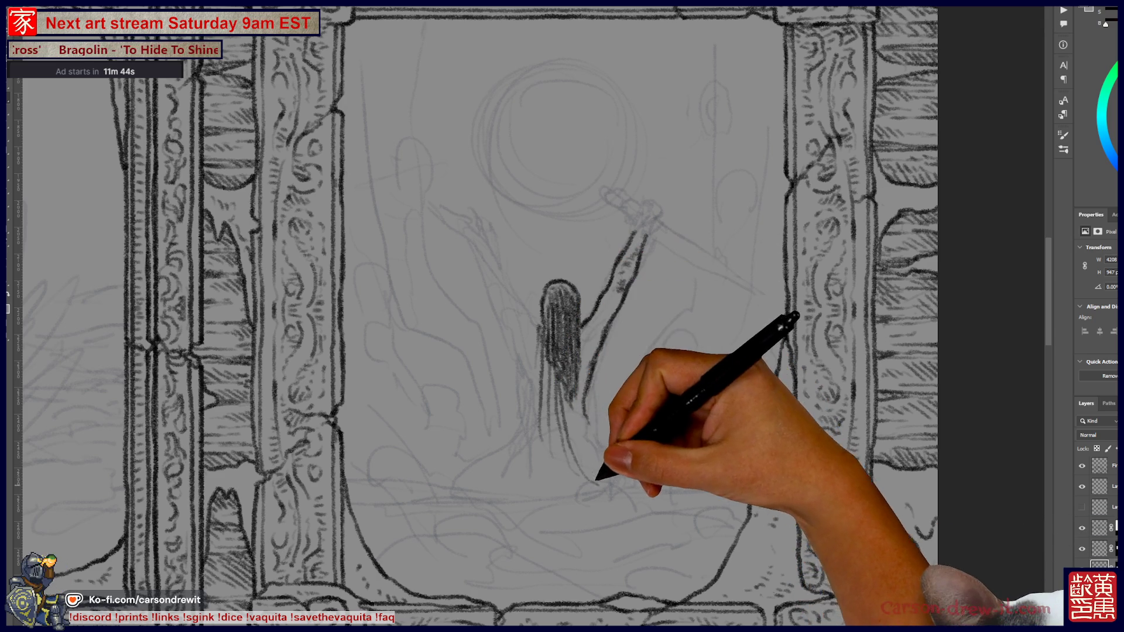
drag(572, 389, 602, 471)
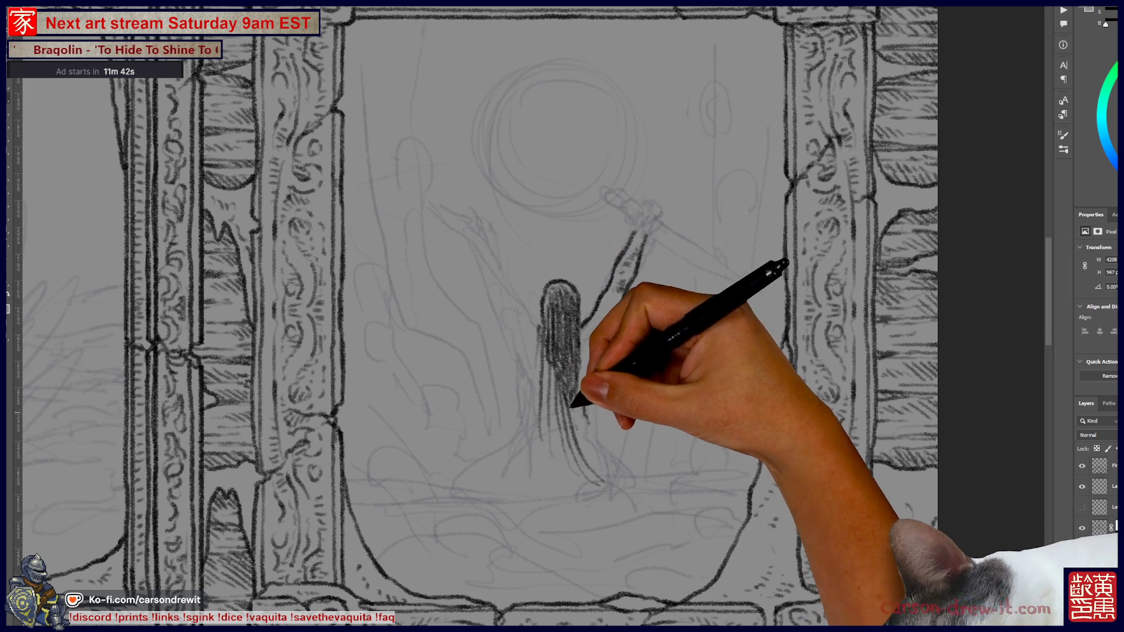
key(ctrl)
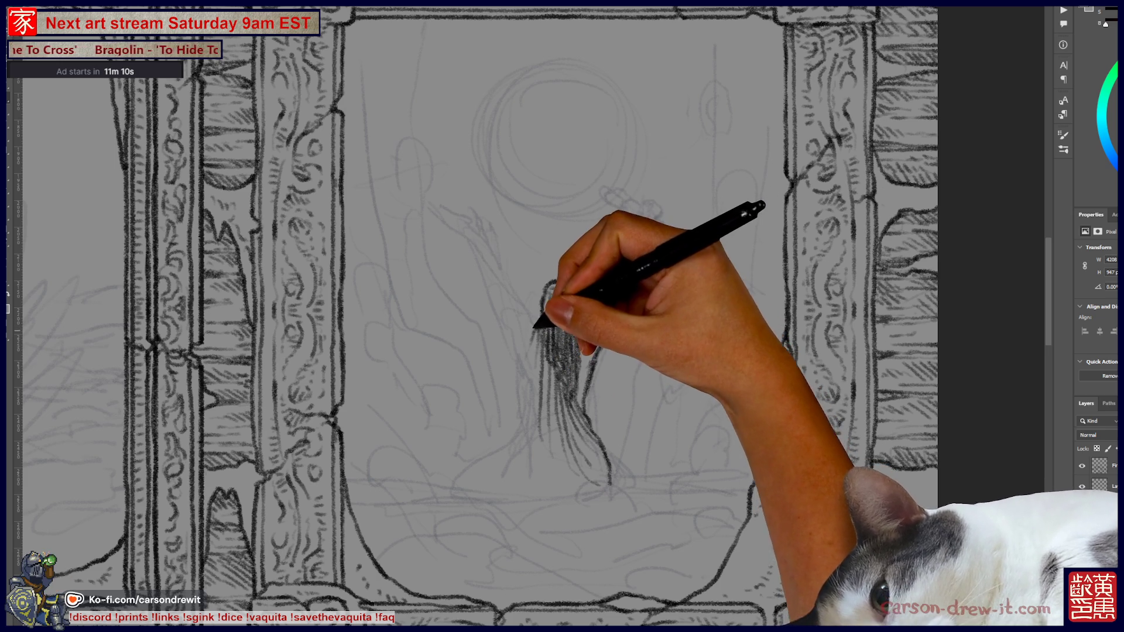
key(ctrl)
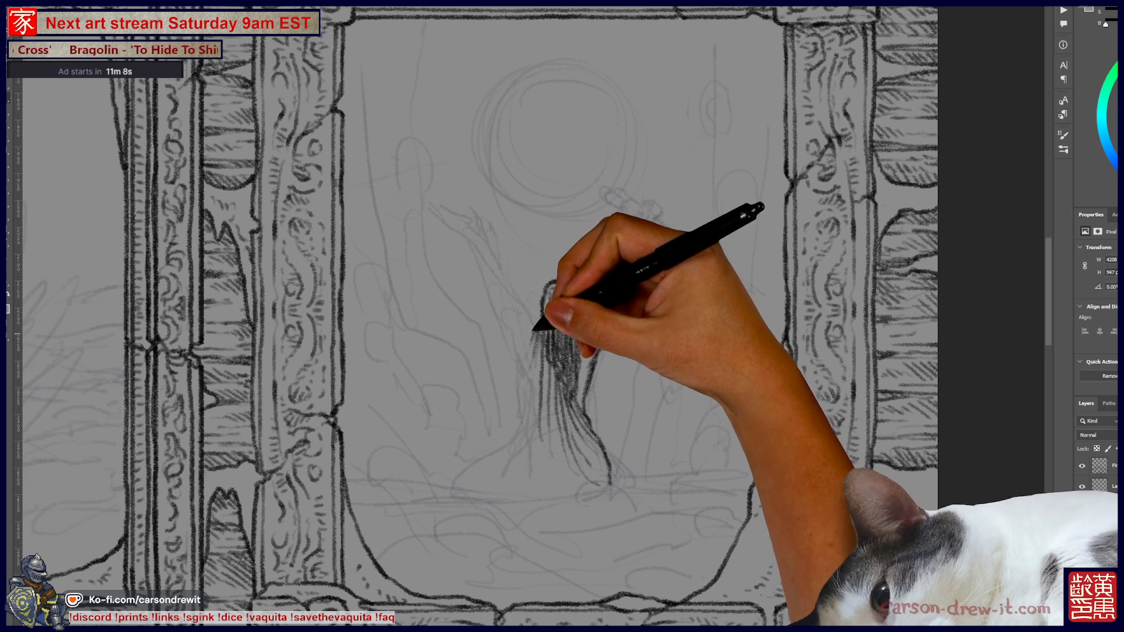
Step: Darken and define the figure's hair strands with long vertical pencil strokes
key(ctrl)
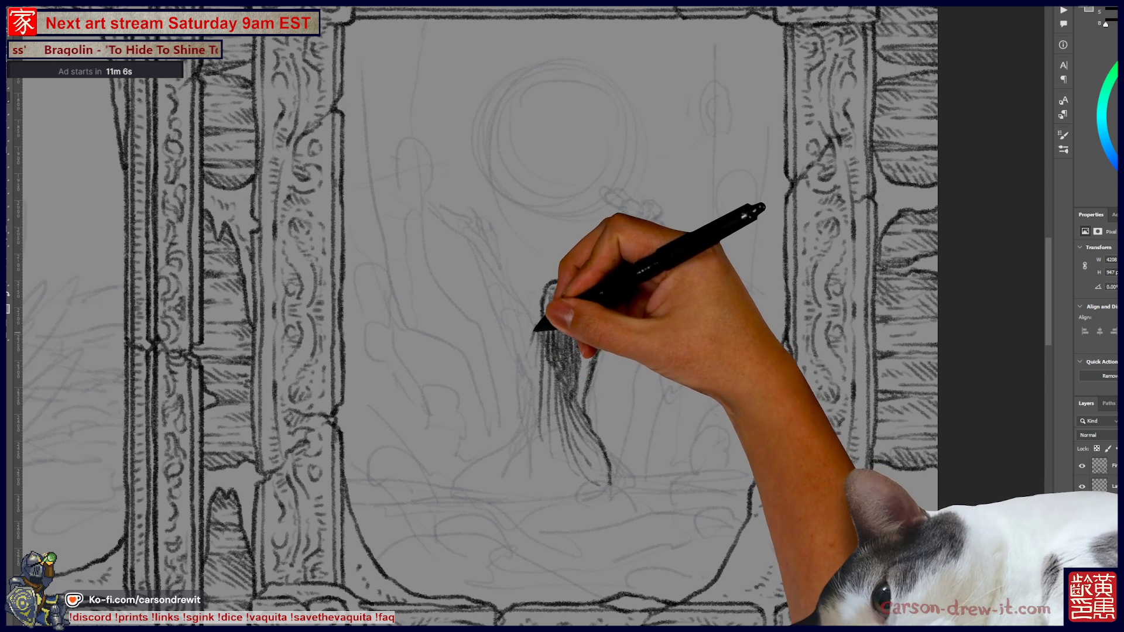
drag(535, 352, 532, 427)
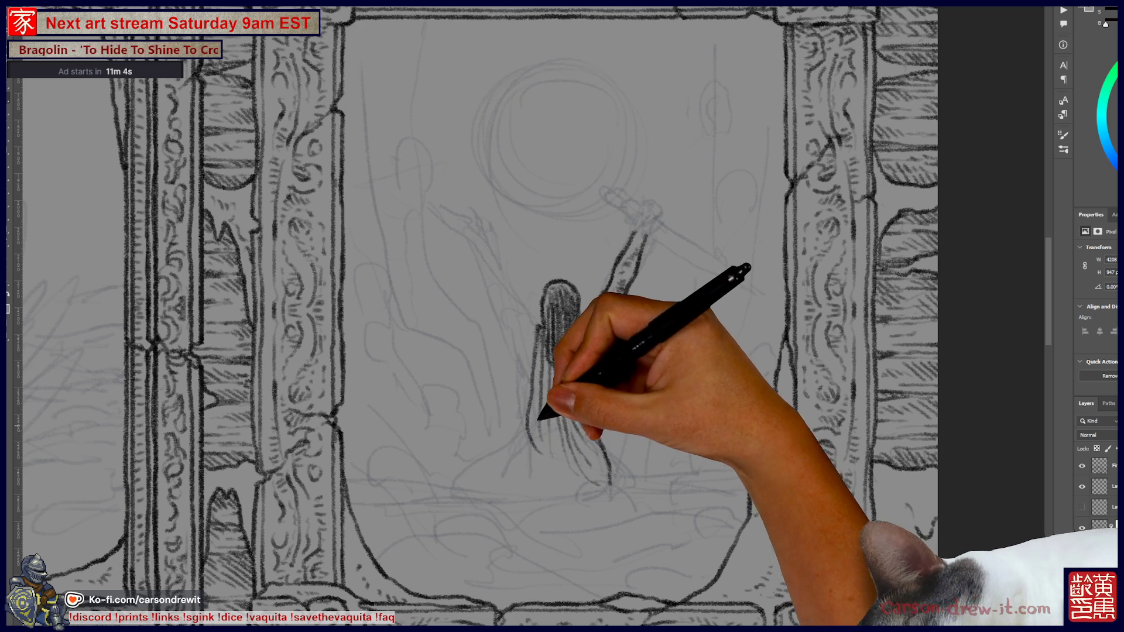
key(ctrl)
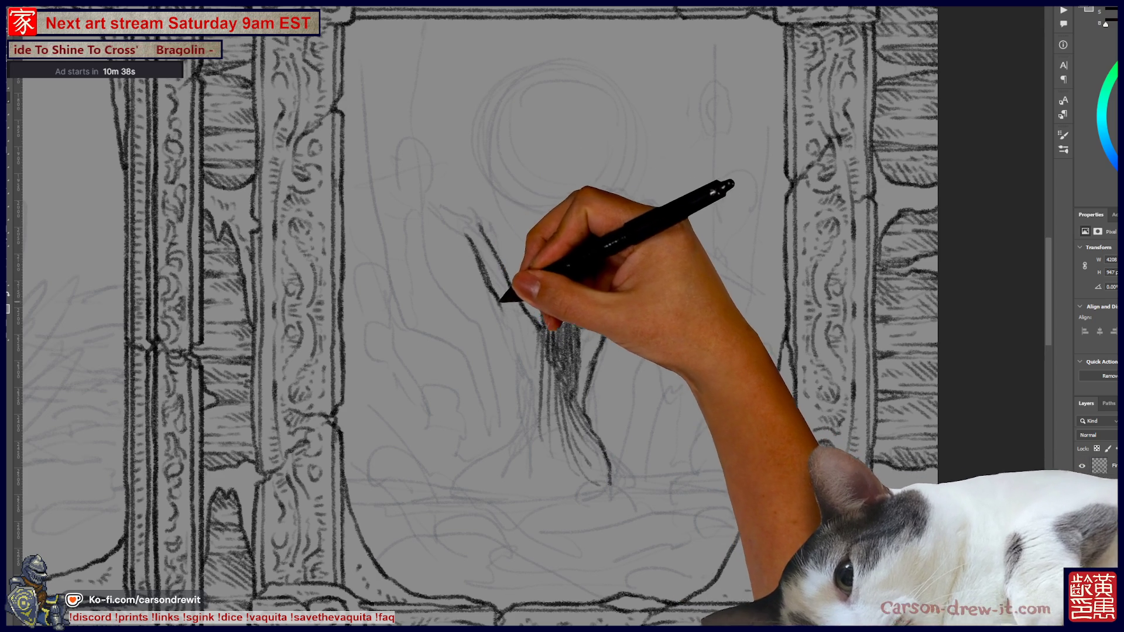
key(ctrl)
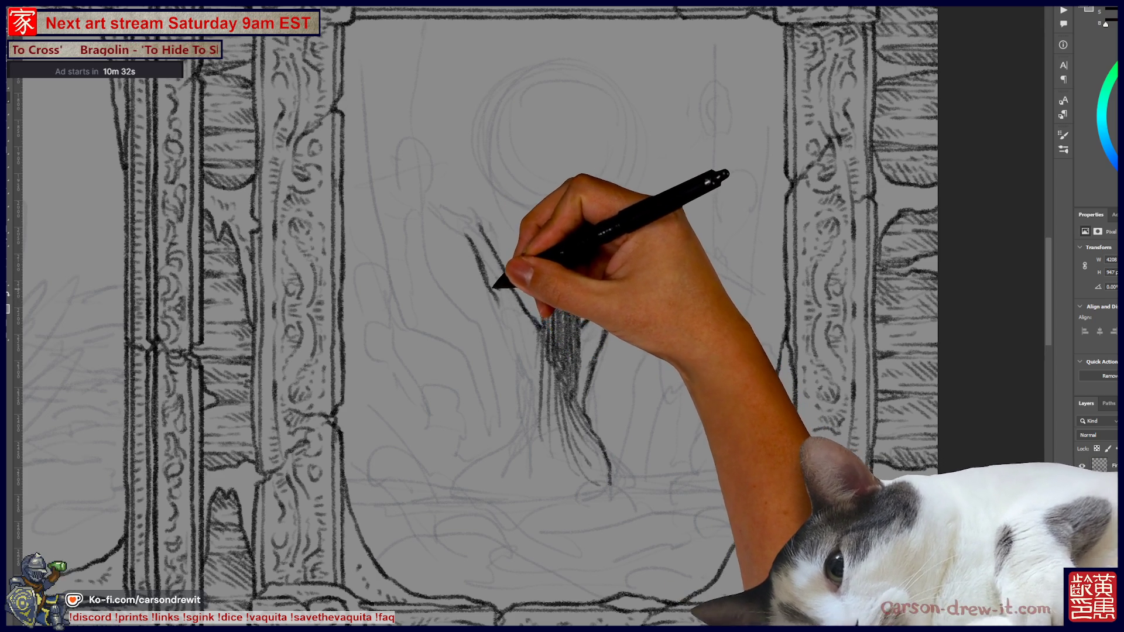
key(ctrl)
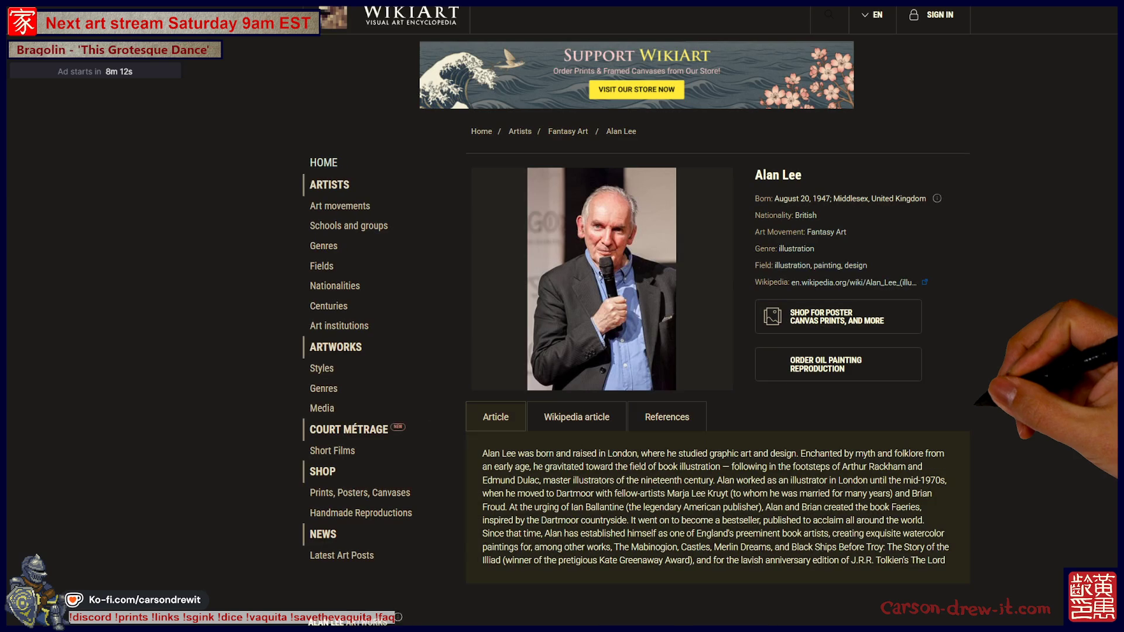
Step: Browse Alan Lee's artworks grid, viewing Gandalf Rides to Minas Tirith and On the Doorstep
scroll(635, 328, down, 6)
scroll(635, 327, down, 4)
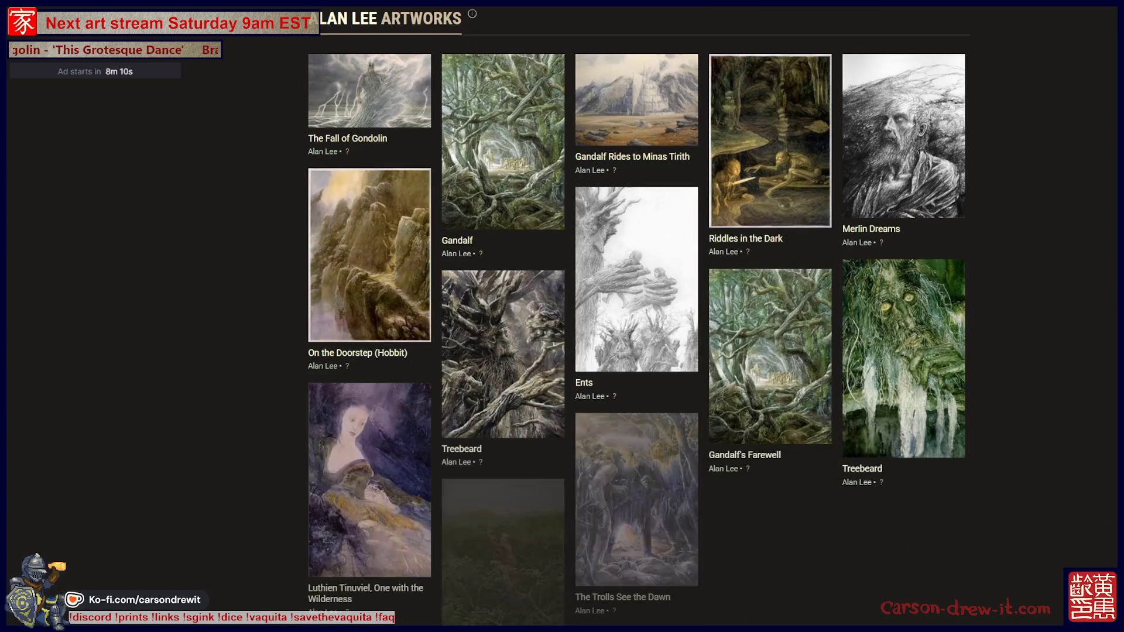
scroll(638, 327, down, 3)
scroll(638, 328, down, 1)
scroll(638, 328, up, 1)
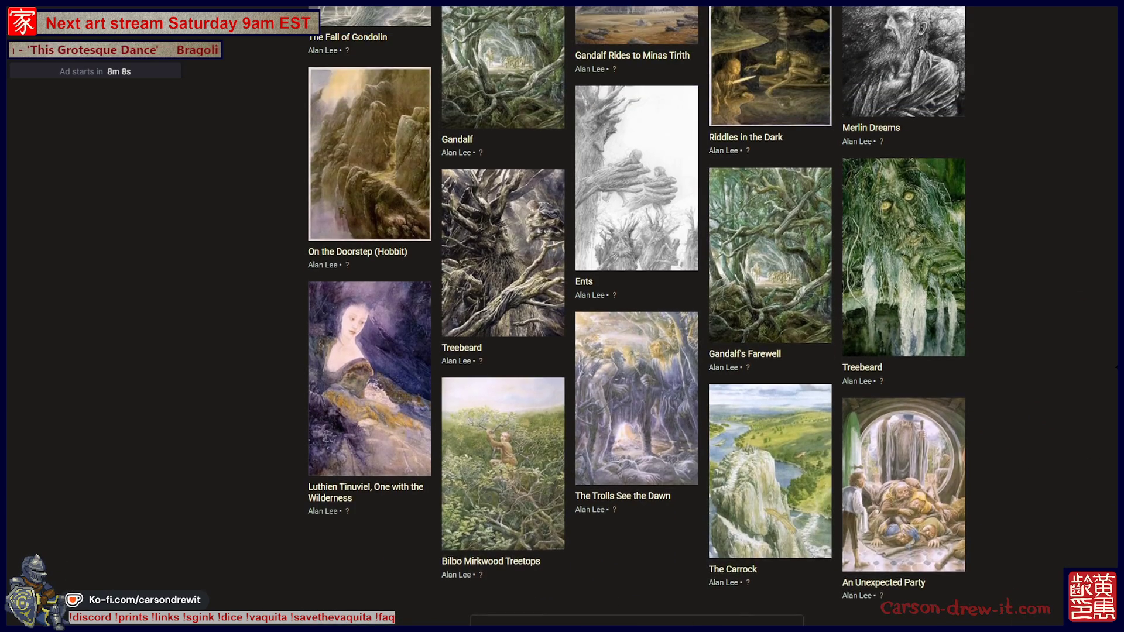
scroll(638, 328, up, 4)
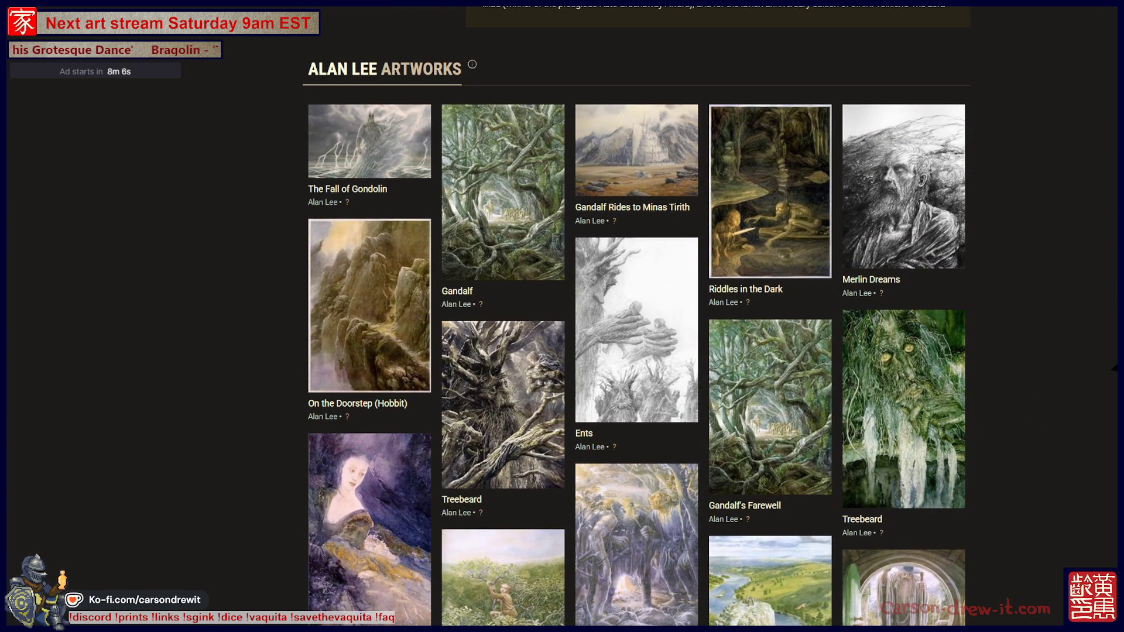
click(635, 147)
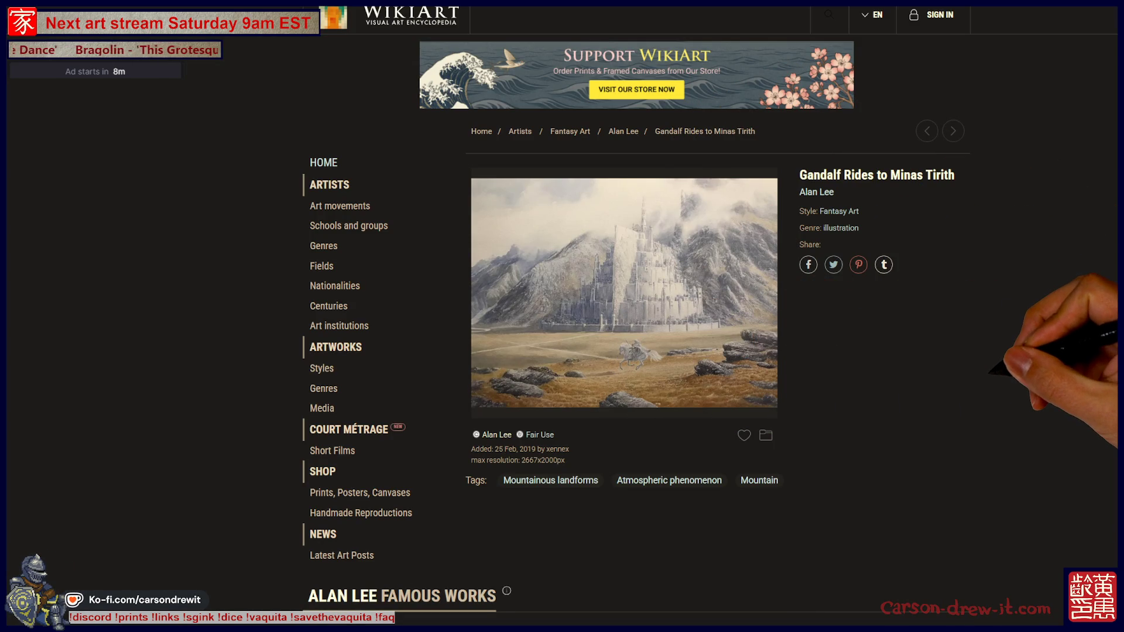
key(alt+Left)
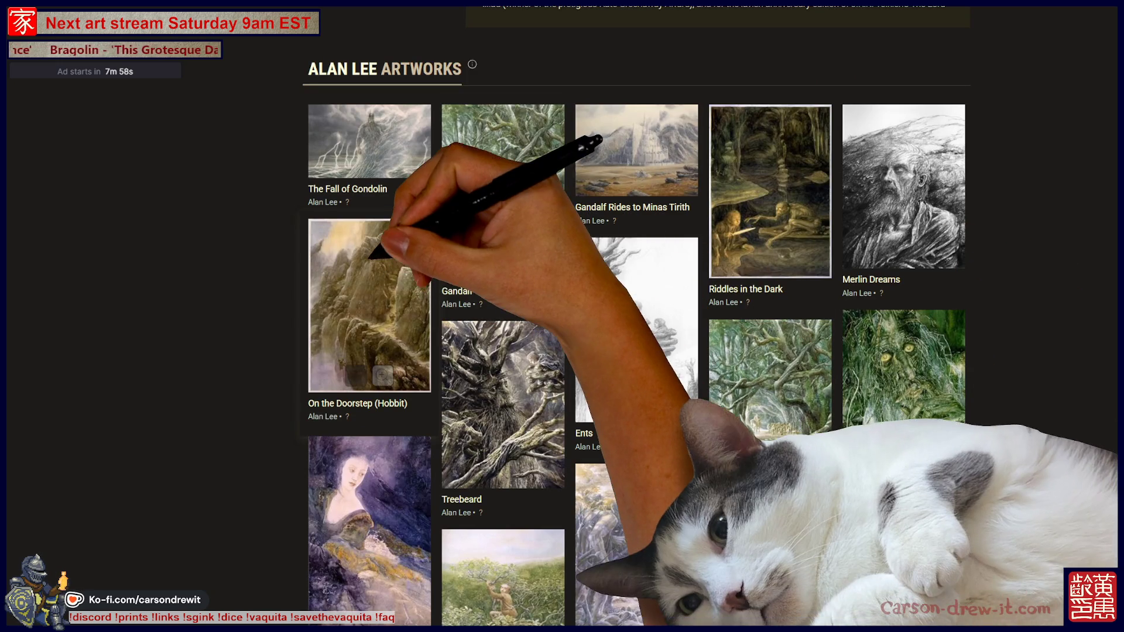
click(369, 306)
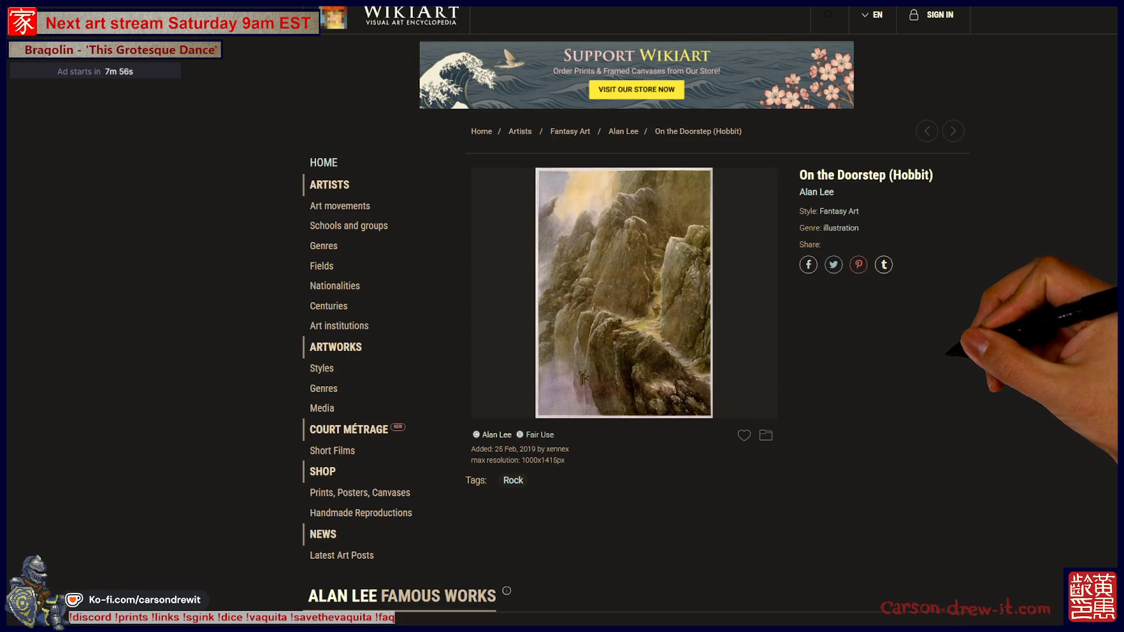
key(alt+Left)
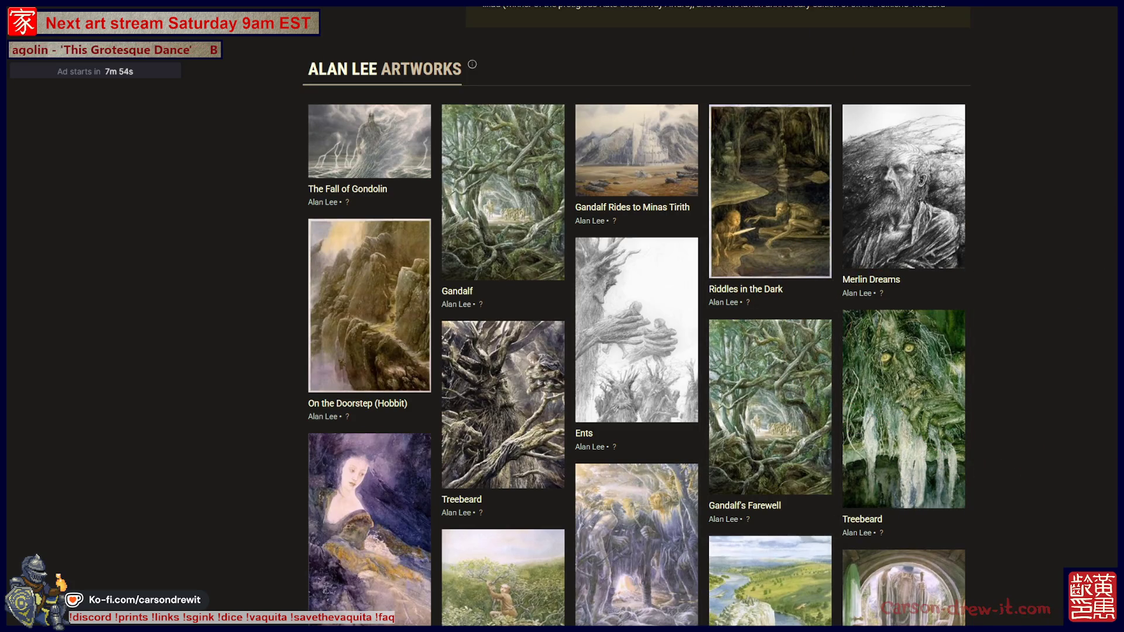
Step: View Gandalf's Farewell, The Trolls See the Dawn and Bilbo Mirkwood Treetops, then return to Google
click(770, 404)
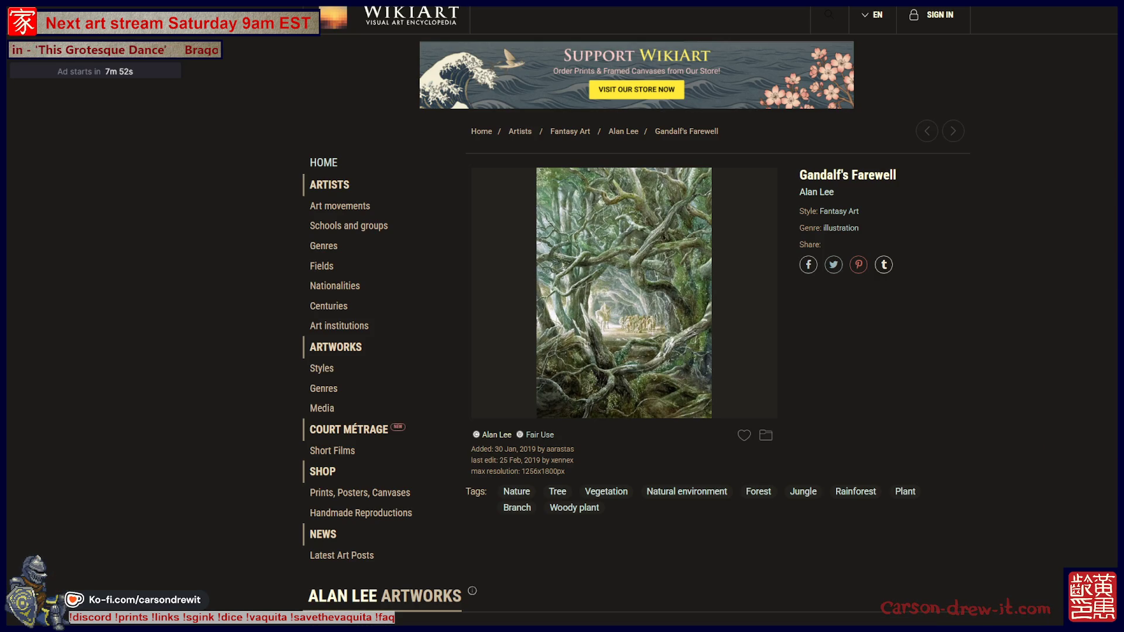
scroll(876, 264, down, 10)
scroll(875, 264, down, 7)
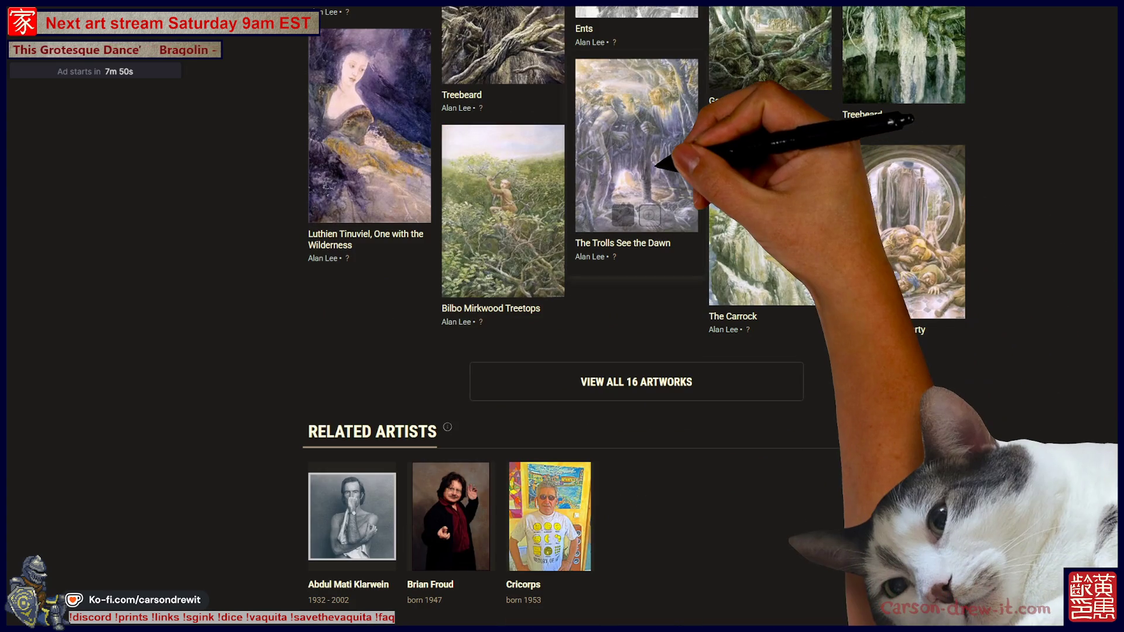
click(656, 166)
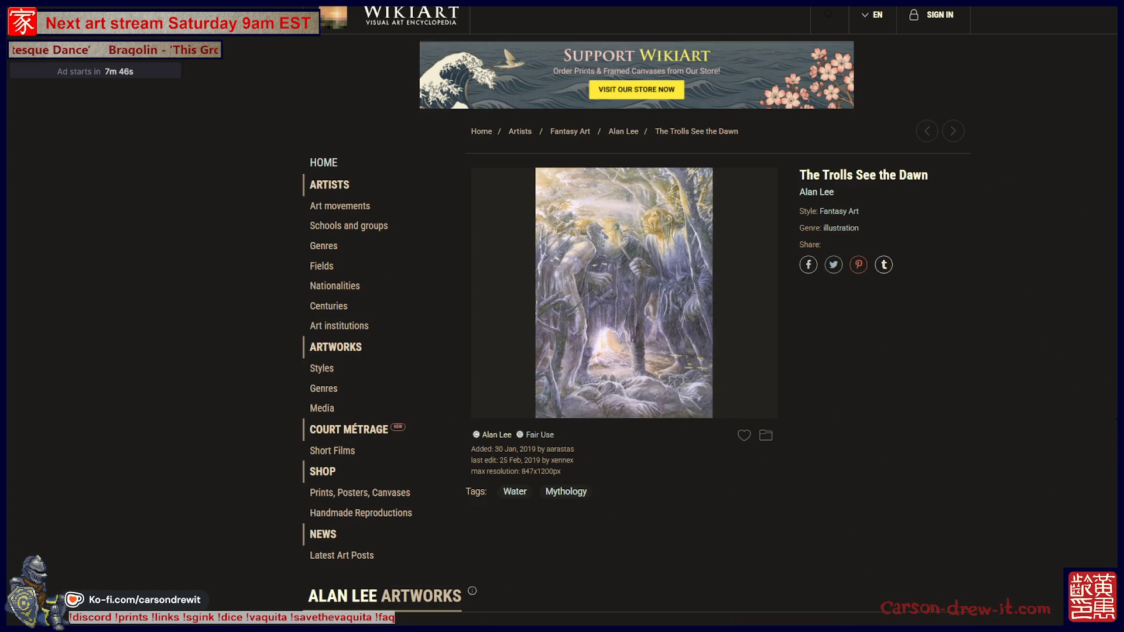
key(alt+Left)
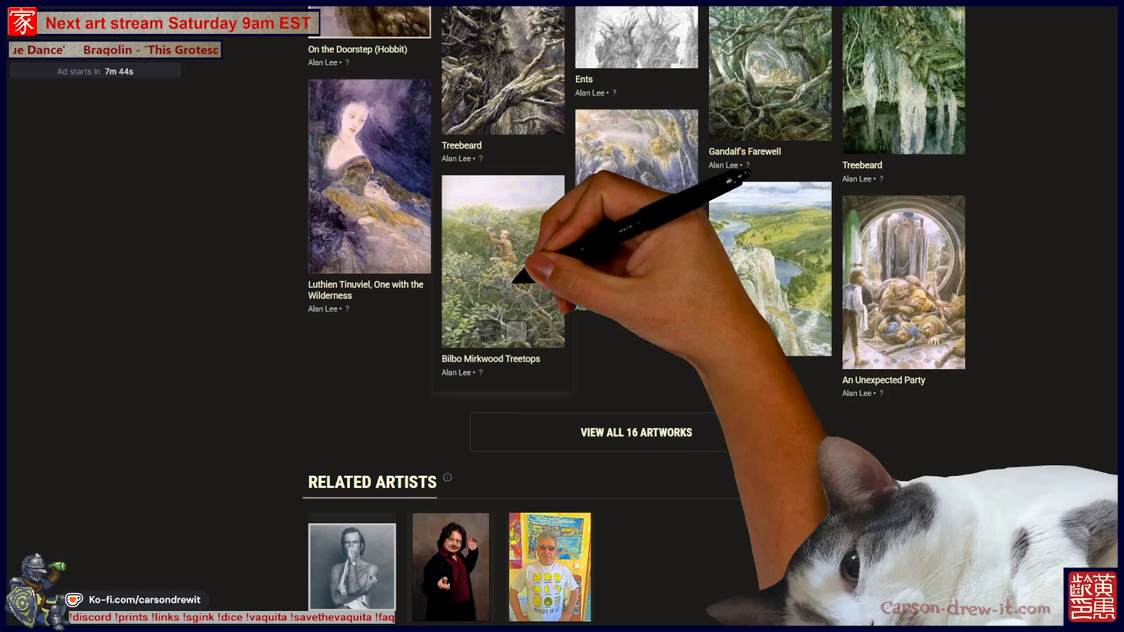
click(515, 251)
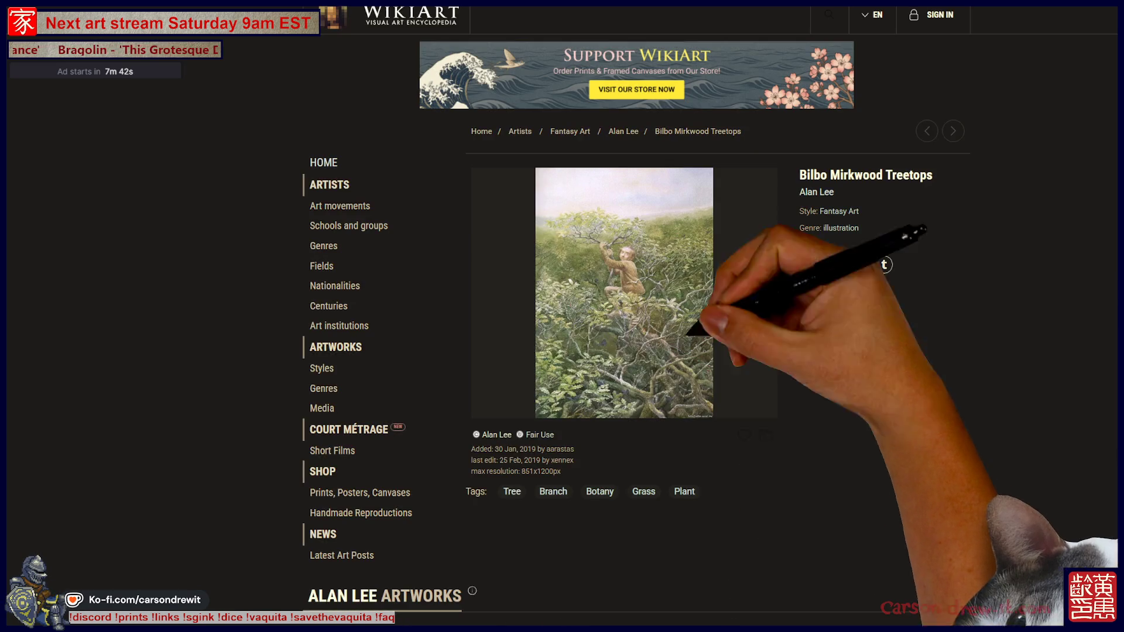
key(alt+Left)
key(alt+Left)
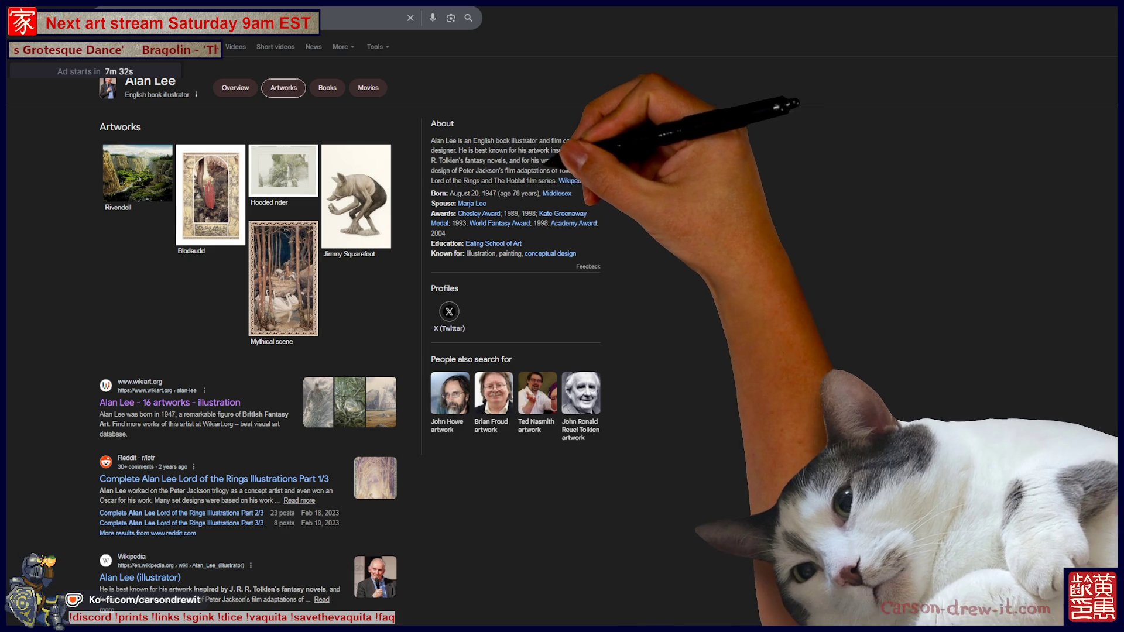
Step: Highlight the film design passage and visit the Tolkien Library sketches and prints page
drag(509, 161, 549, 170)
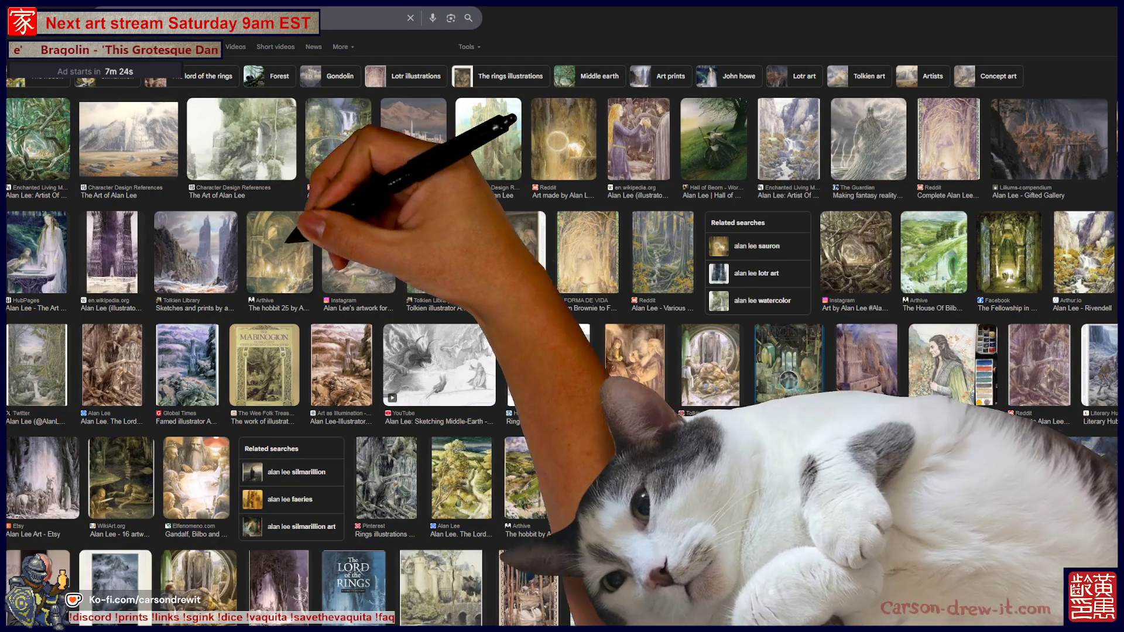
click(186, 240)
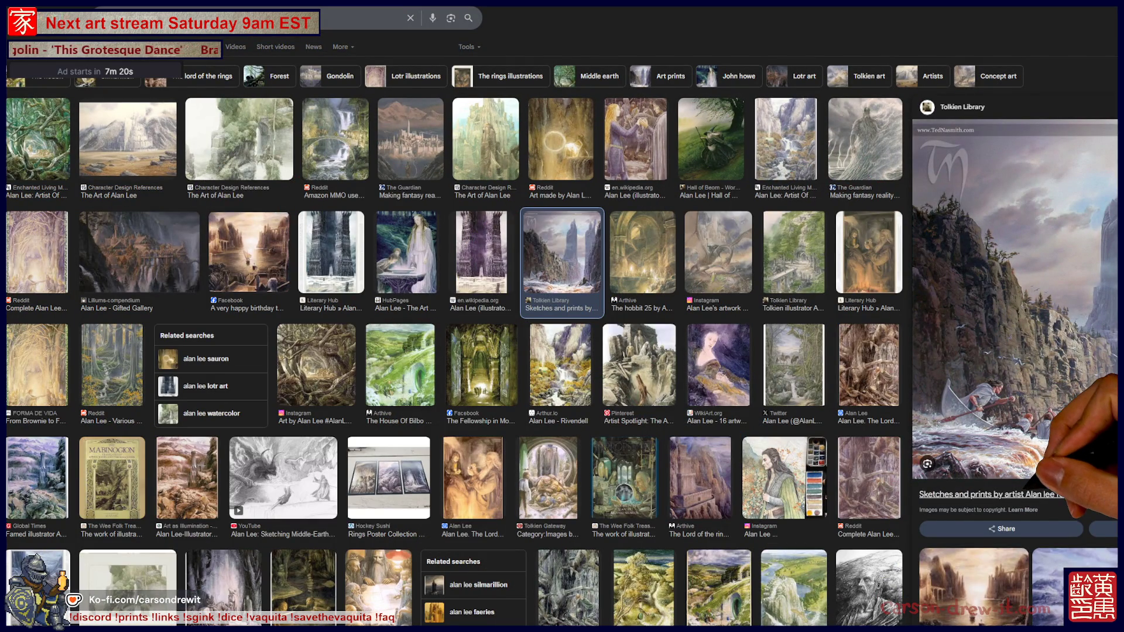
click(995, 494)
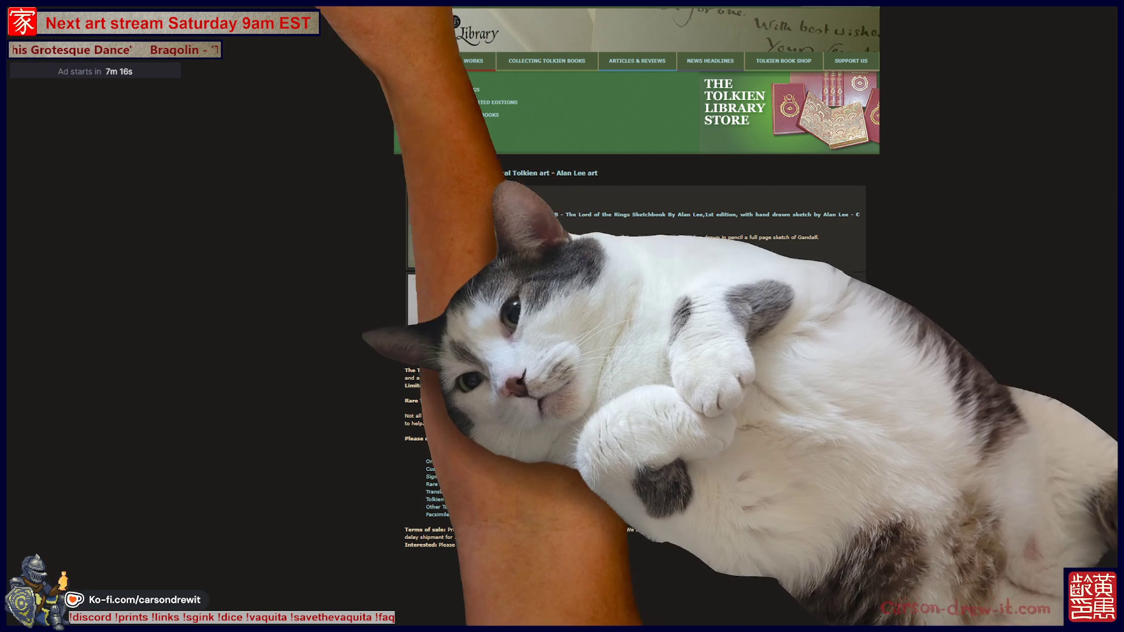
key(alt+Left)
key(Escape)
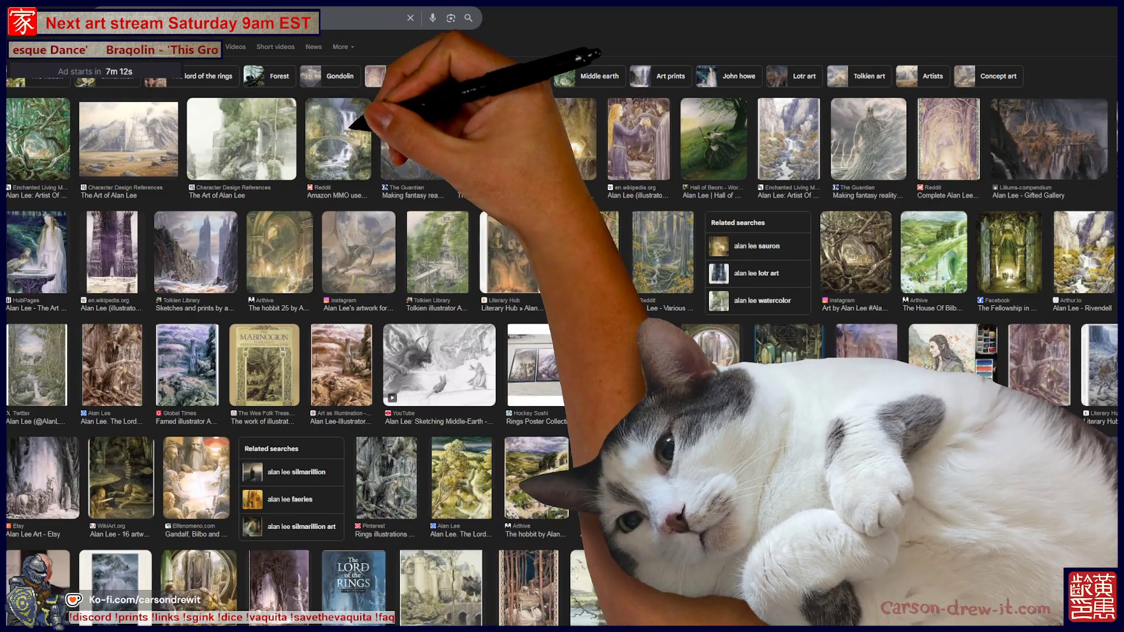
Step: Preview the waterfall-and-bridge, Twitter and Australian Art Auction Records river paintings
click(340, 138)
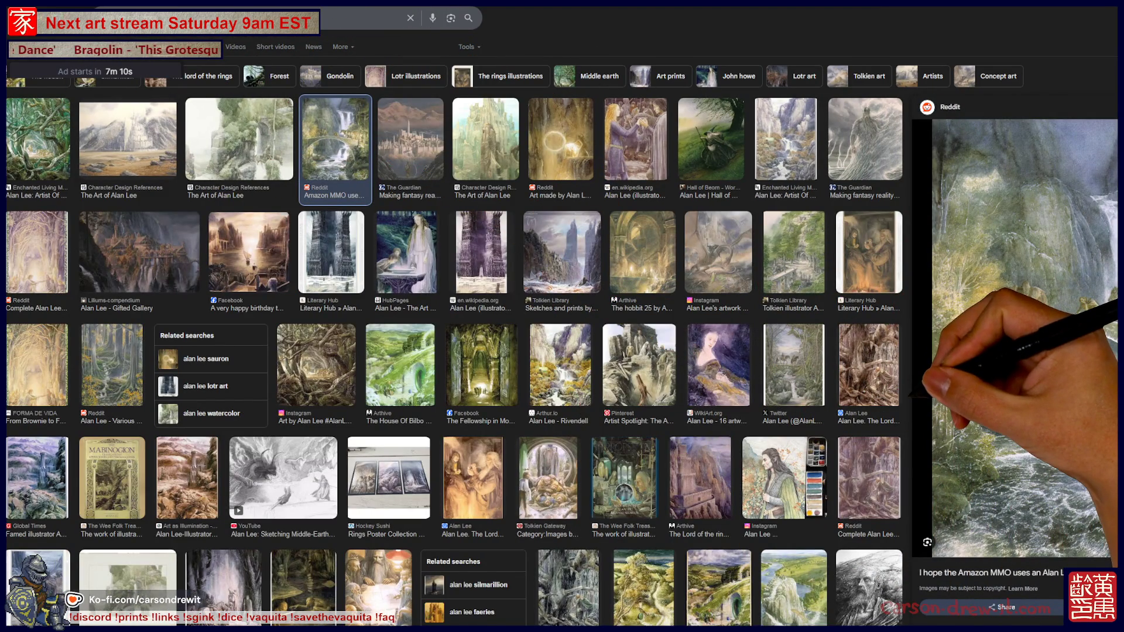
click(790, 370)
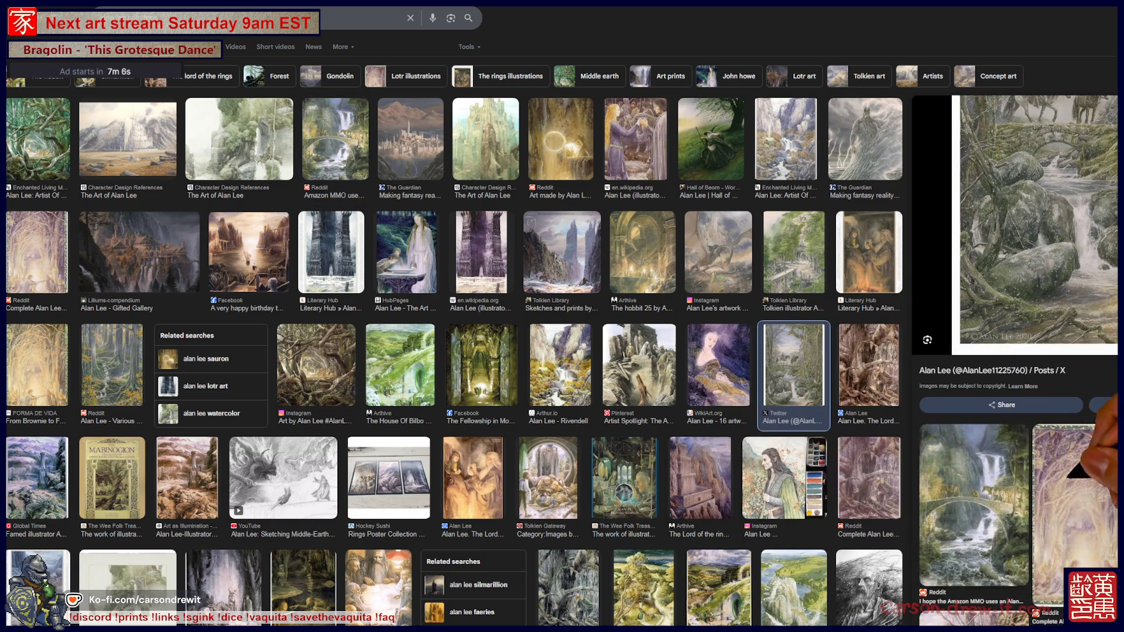
scroll(562, 328, down, 2)
scroll(562, 327, down, 5)
scroll(561, 327, down, 3)
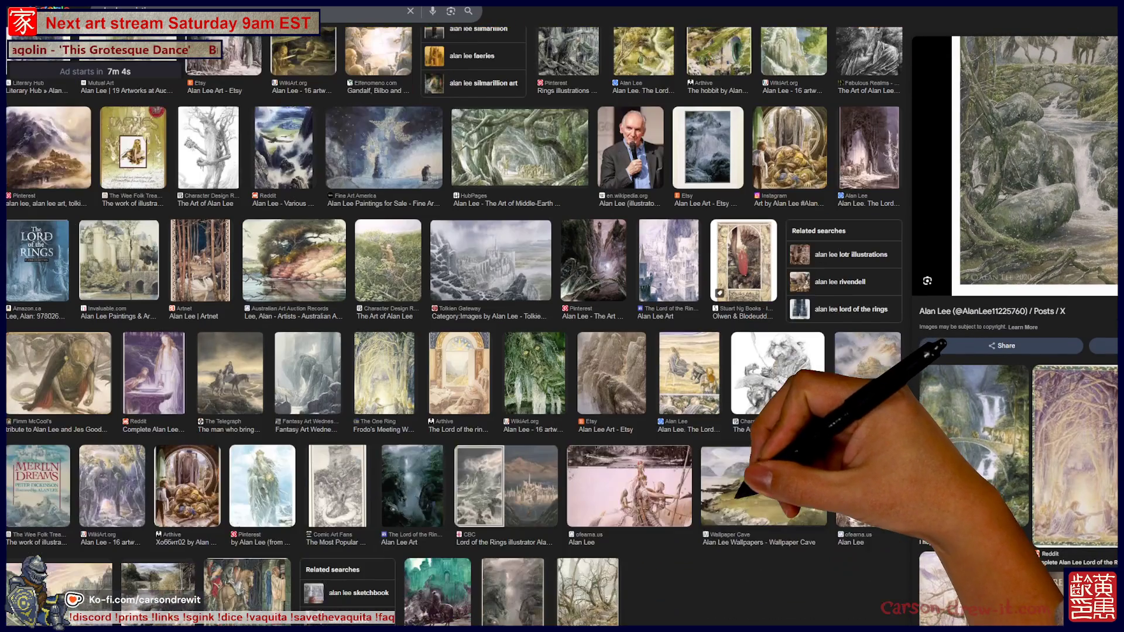
scroll(562, 327, up, 5)
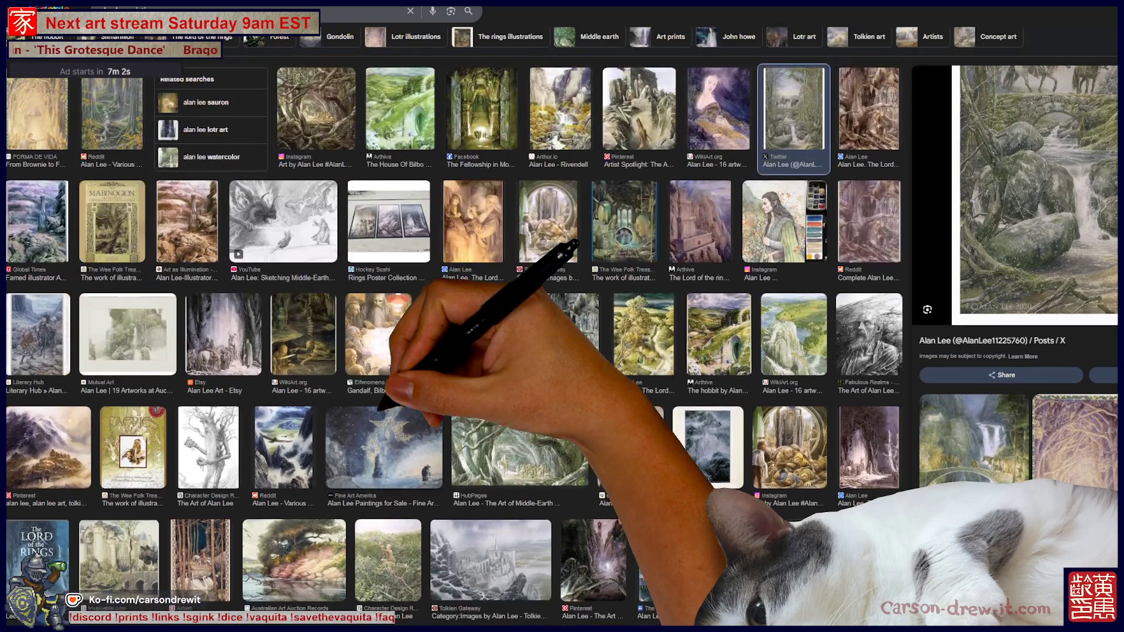
click(294, 559)
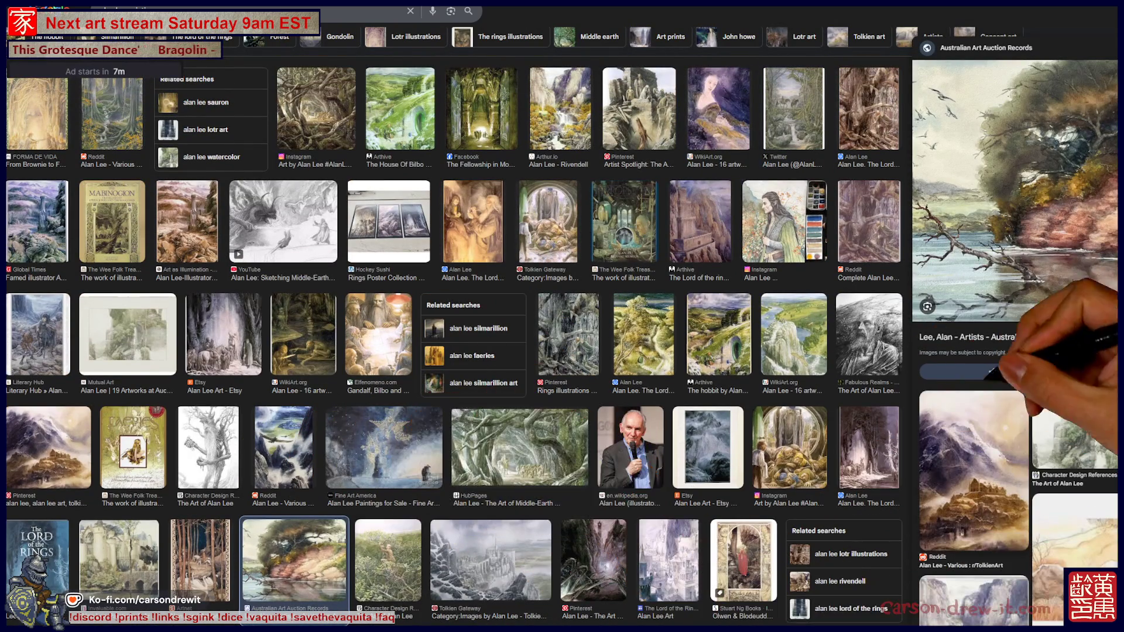
scroll(562, 328, up, 4)
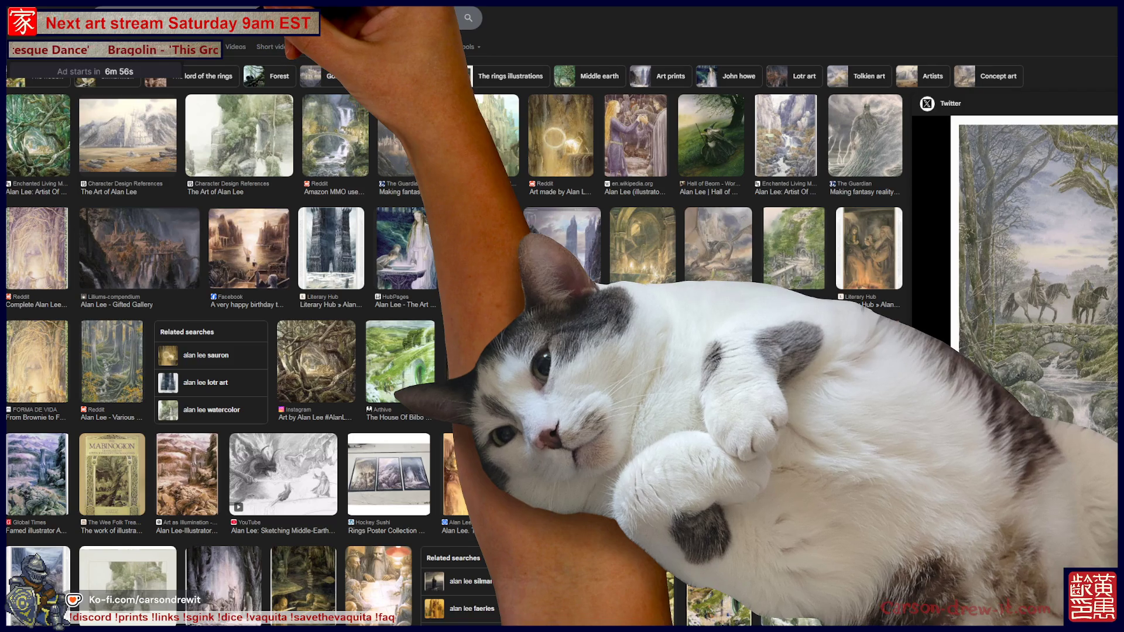
Step: Preview the Tolkien Library river, Mabinogion cover and Reddit river-bridge images, then return to Photoshop
click(335, 136)
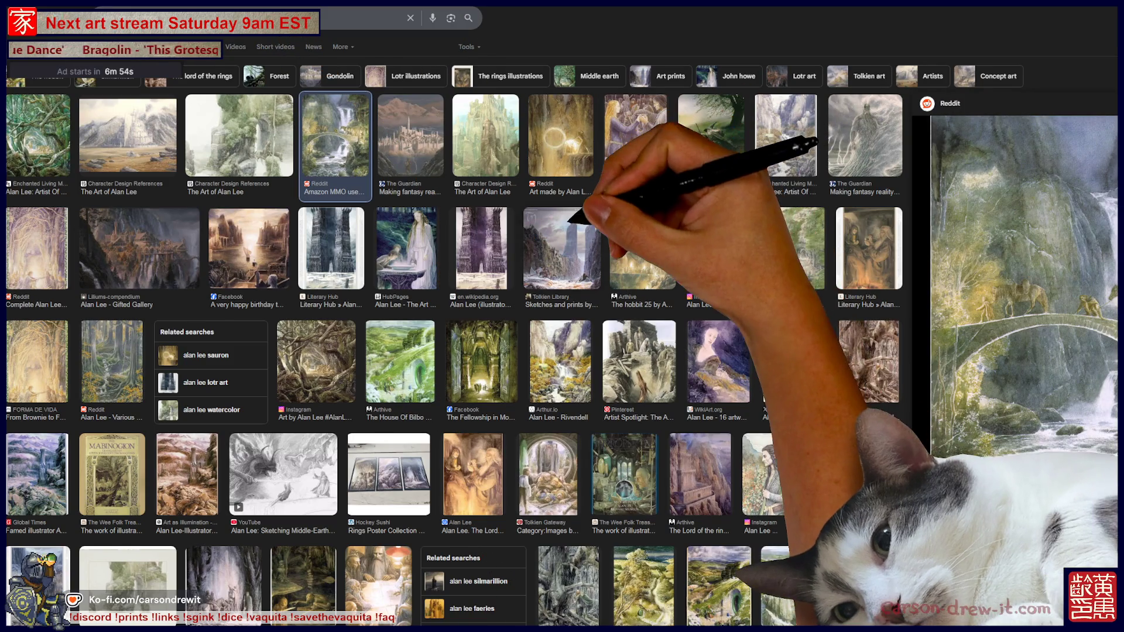
click(569, 223)
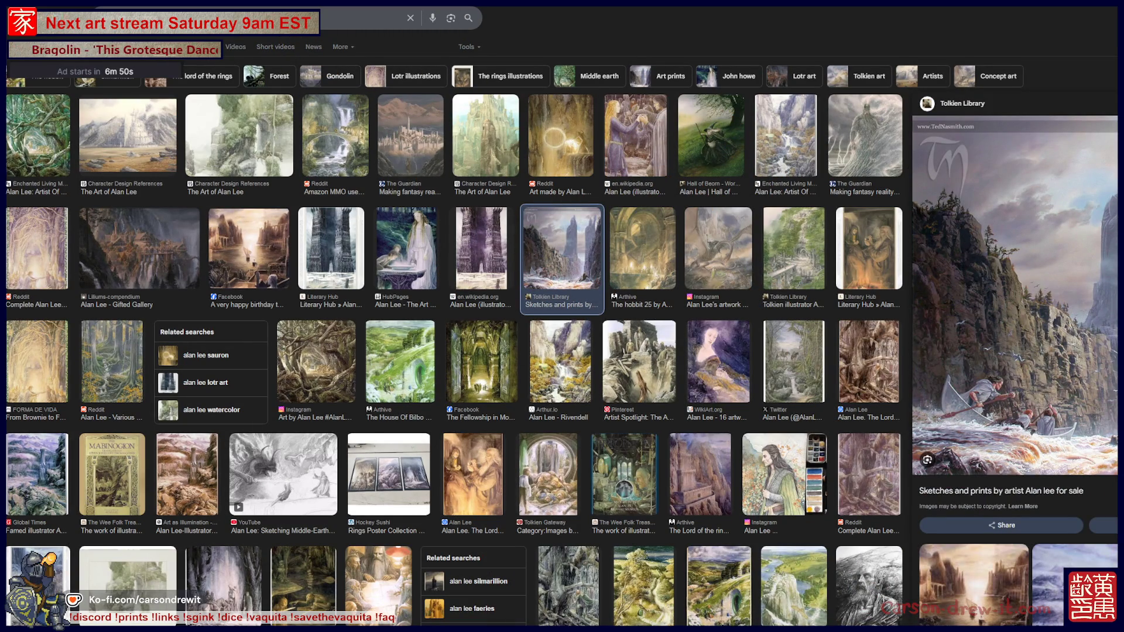
scroll(1016, 351, down, 5)
scroll(1016, 351, down, 3)
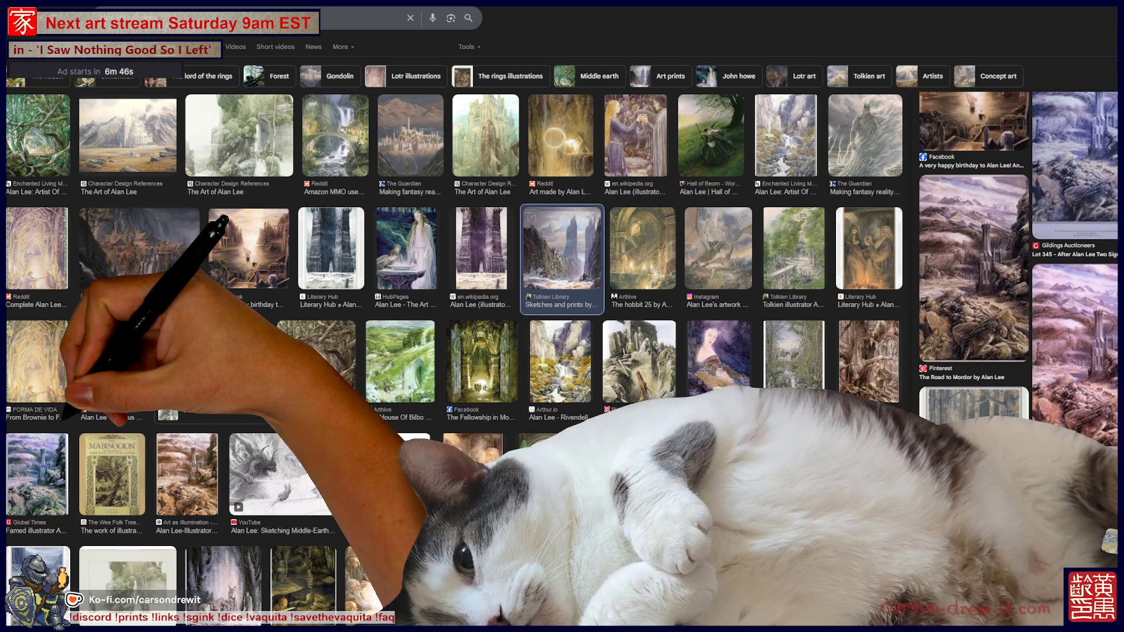
click(112, 474)
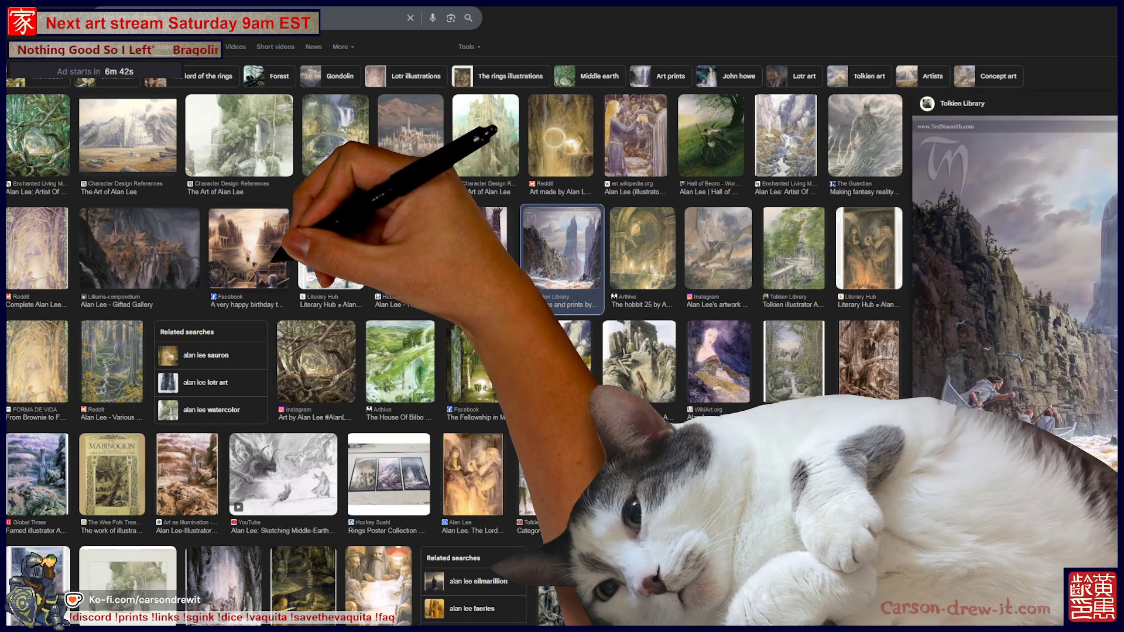
click(336, 134)
drag(702, 8, 1112, 24)
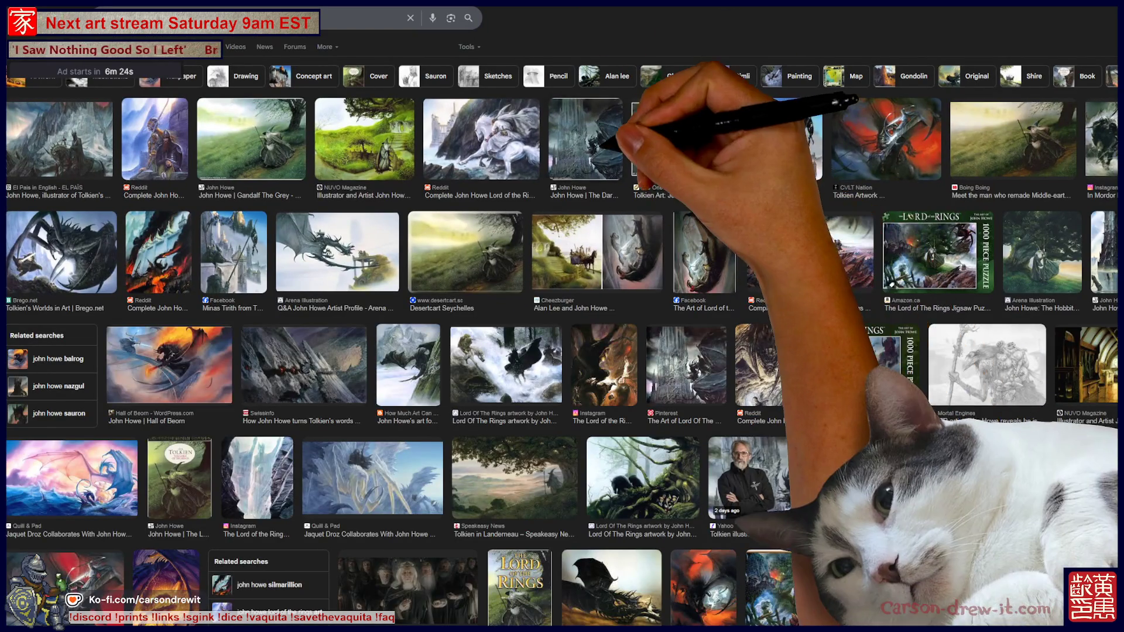
Step: Preview John Howe's The Dark Tower, Tolkien in Landerneau, In Mordor and Middle-earth remake images
click(585, 139)
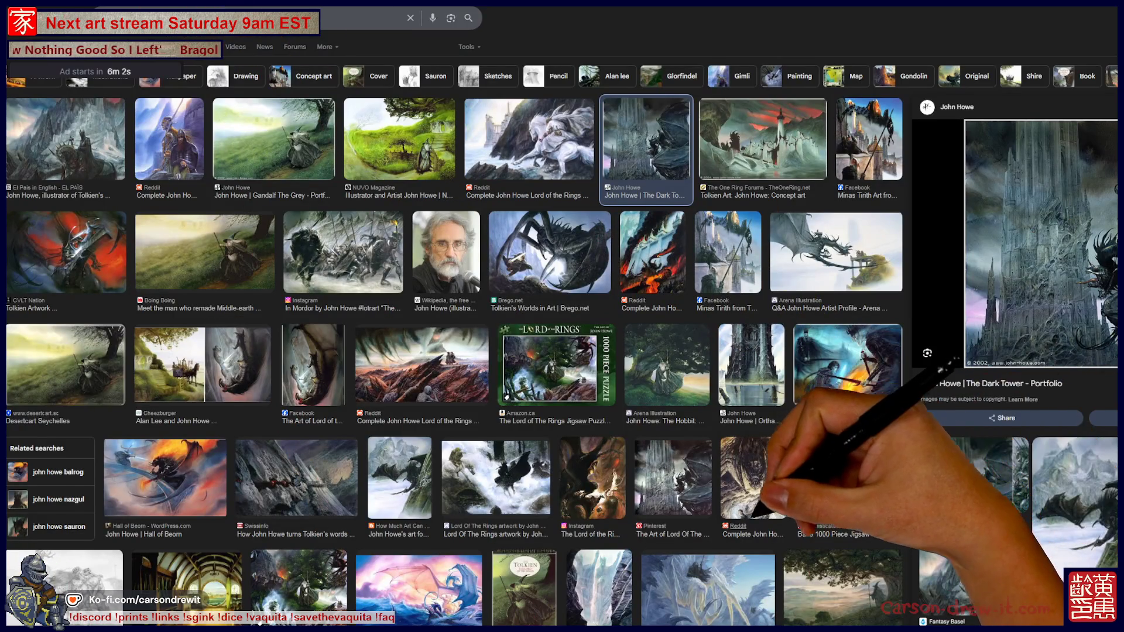
scroll(456, 316, down, 3)
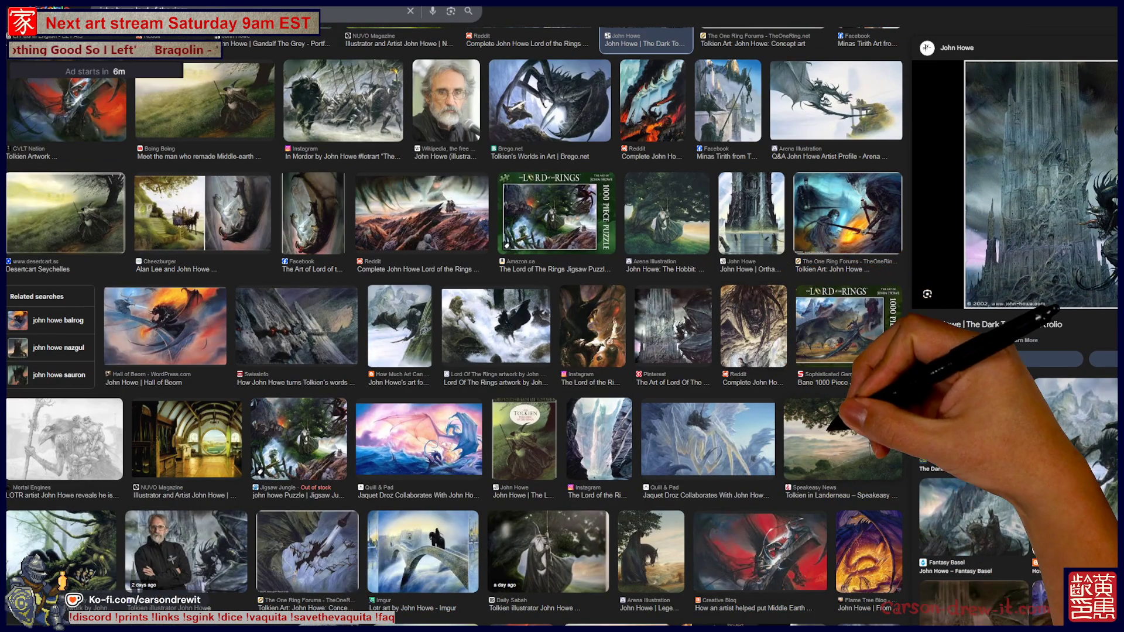
click(843, 439)
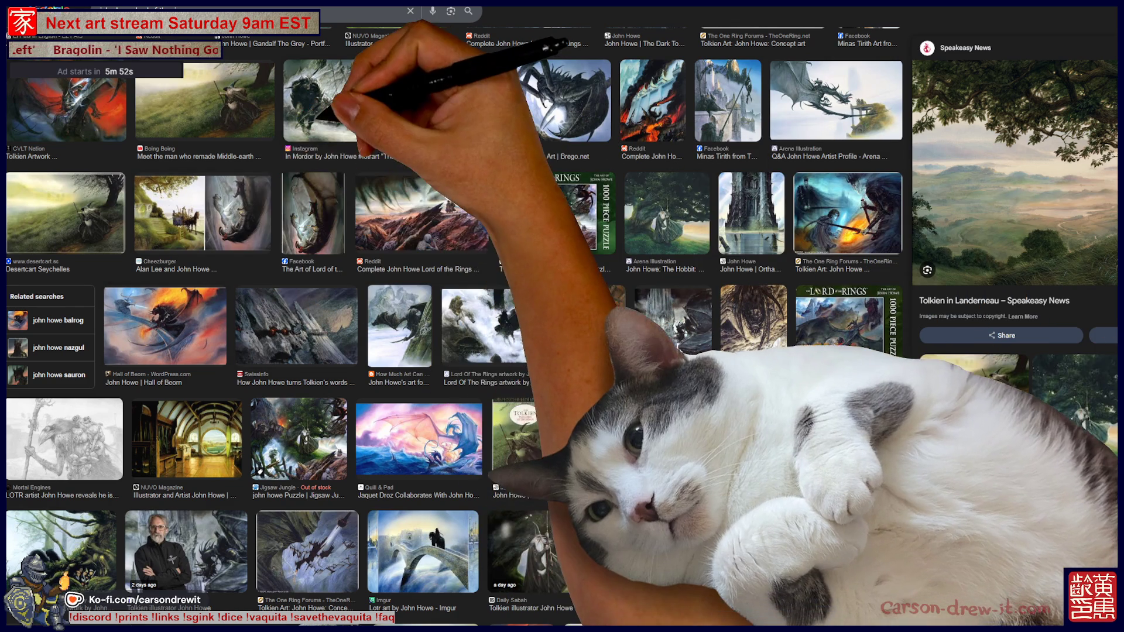
click(325, 111)
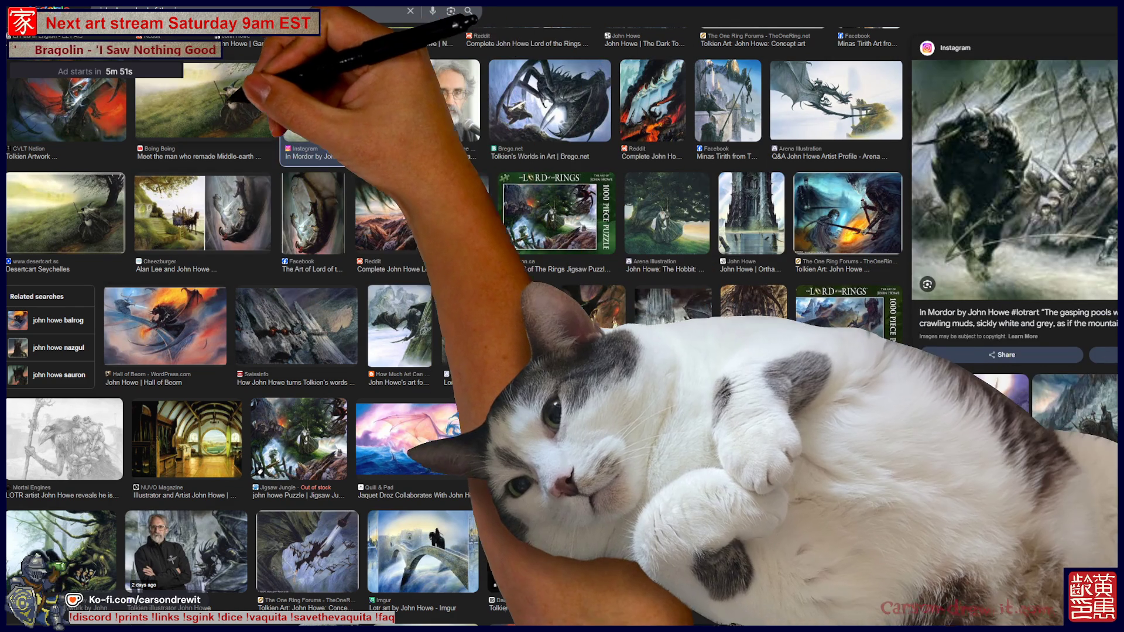
click(234, 106)
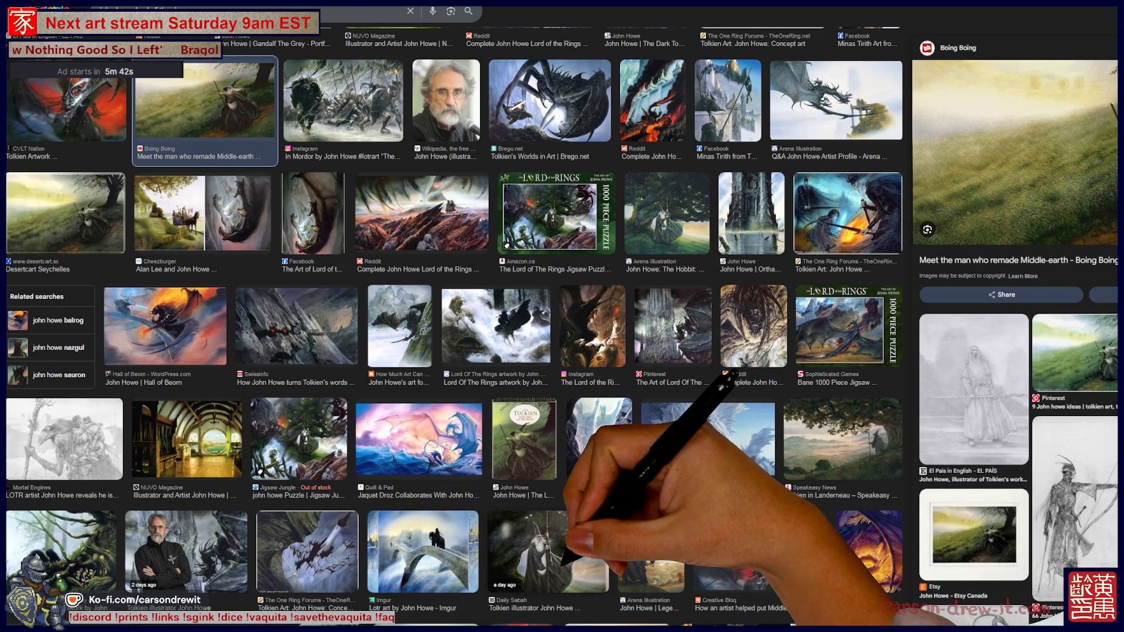
Step: Scroll further and preview John Howe's 'Gandalf the Grey, 1989' from Arthur.io, back at the top
scroll(454, 322, down, 3)
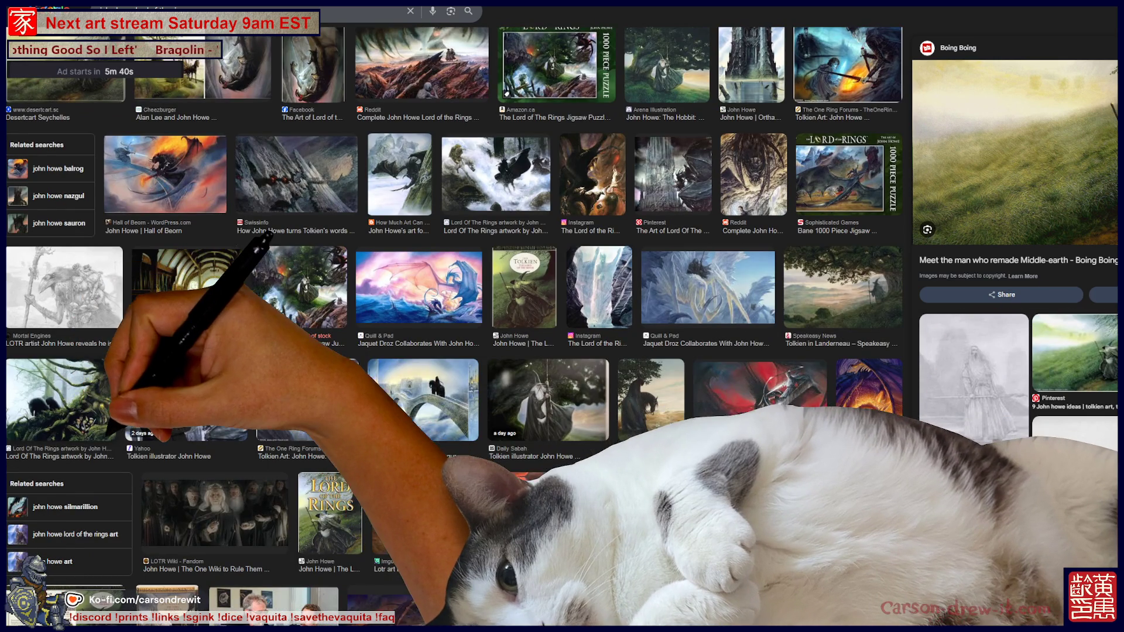
scroll(454, 322, down, 7)
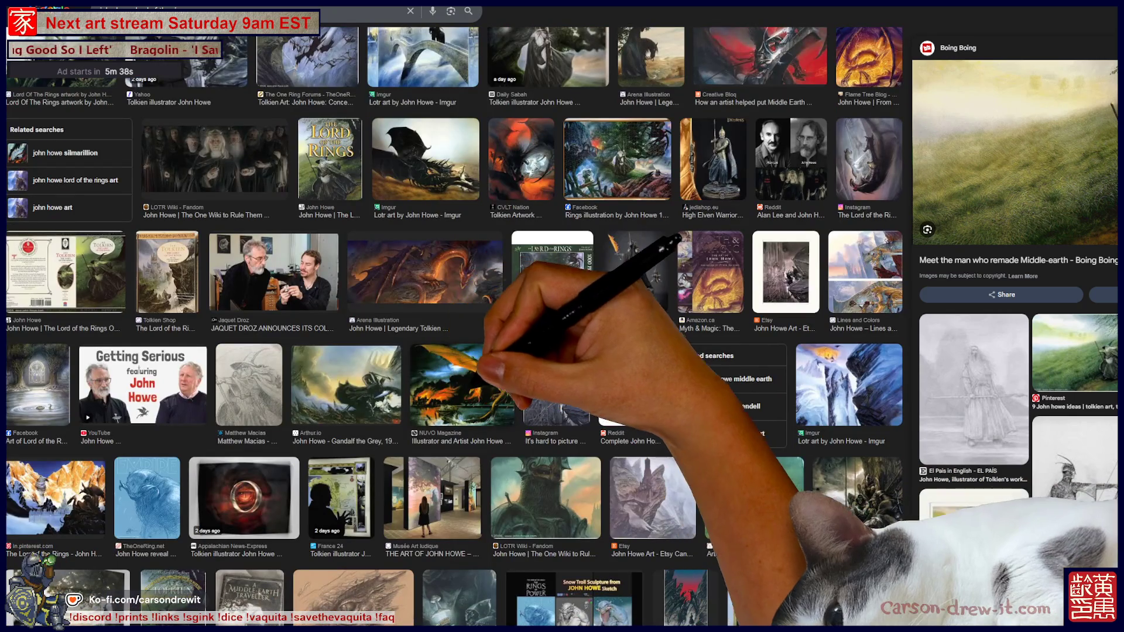
click(462, 384)
click(345, 383)
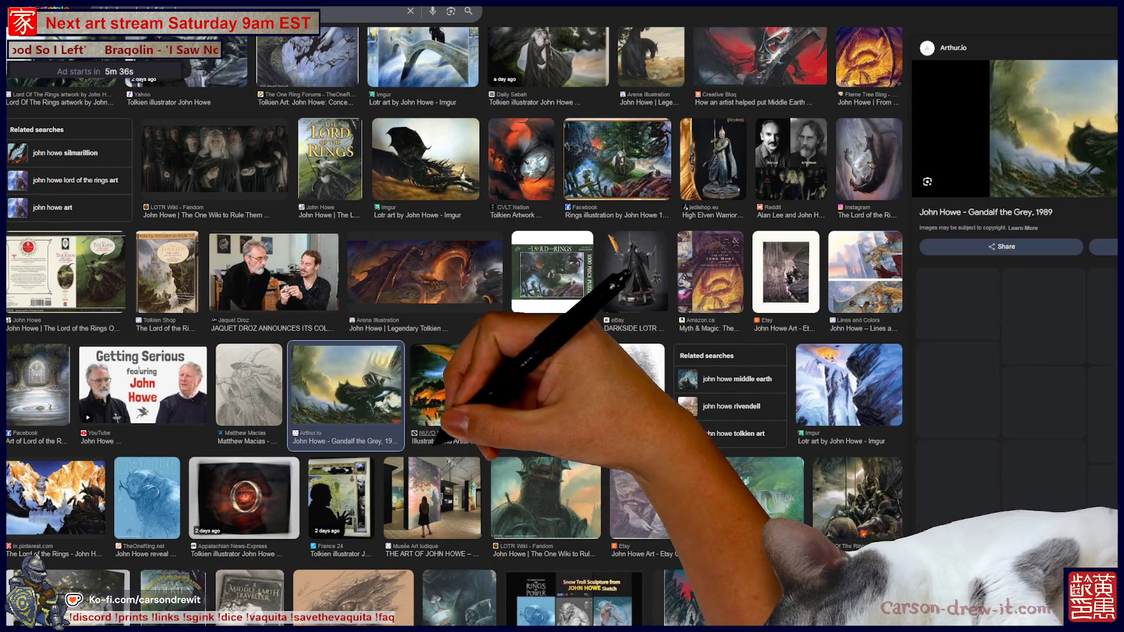
scroll(453, 322, up, 10)
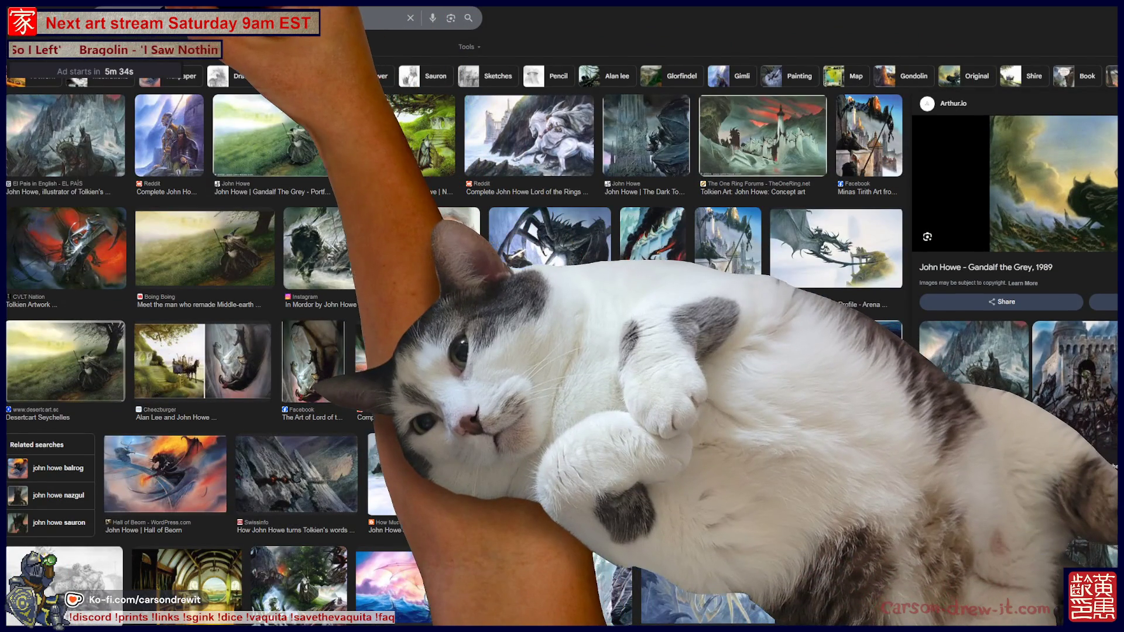
click(234, 18)
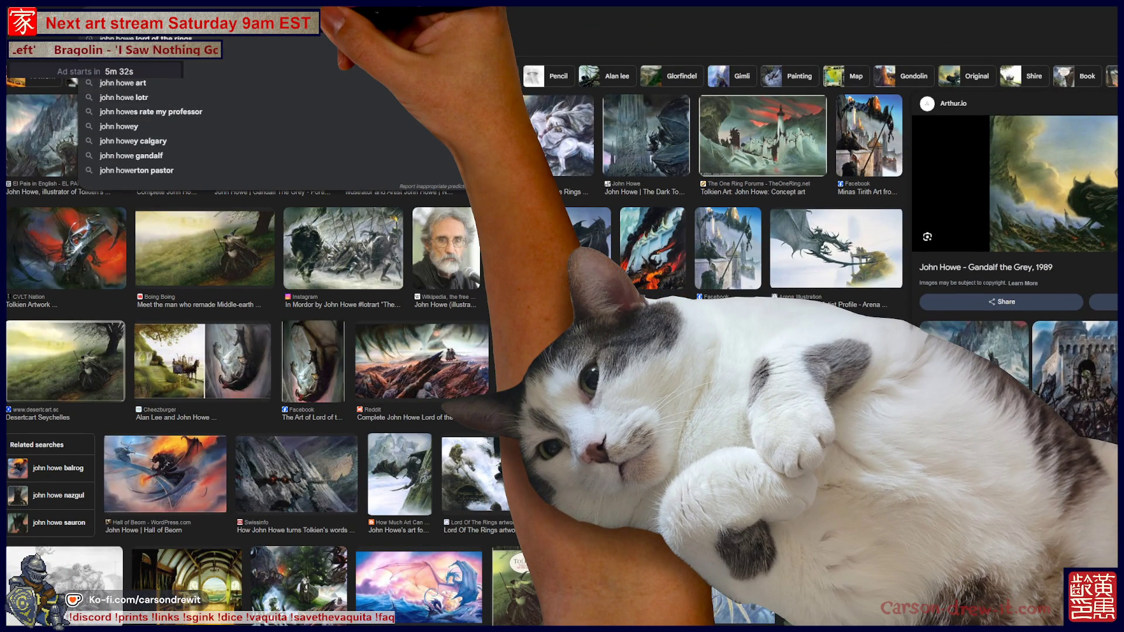
Step: Run the edited John Howe search and preview the Cathedrale and Liurnia of the Lakes images
key(Escape)
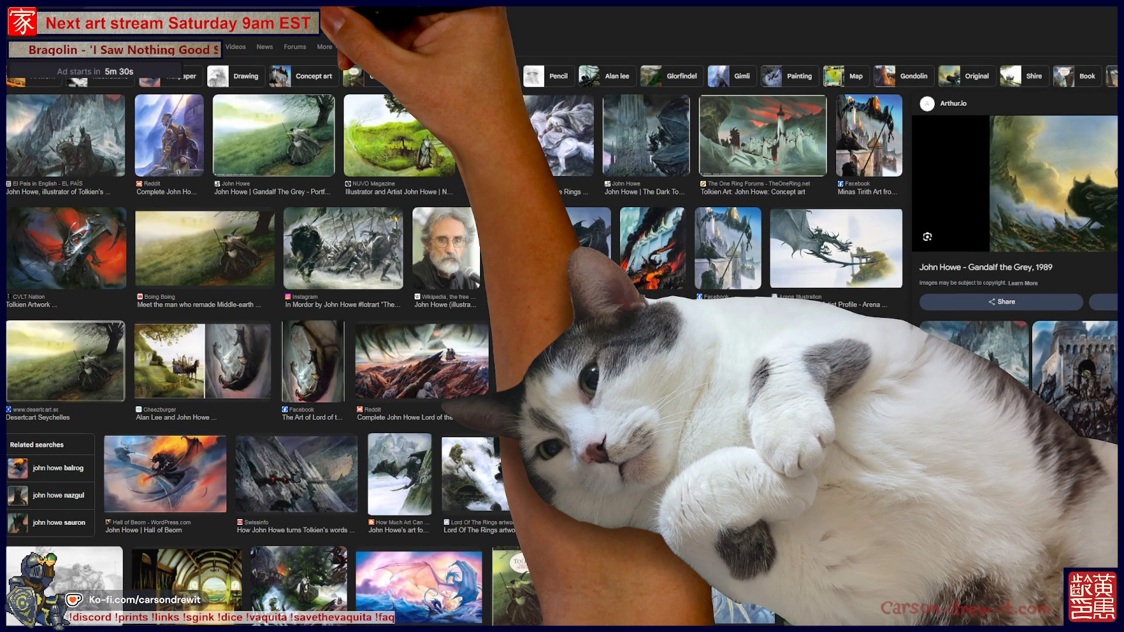
key(Return)
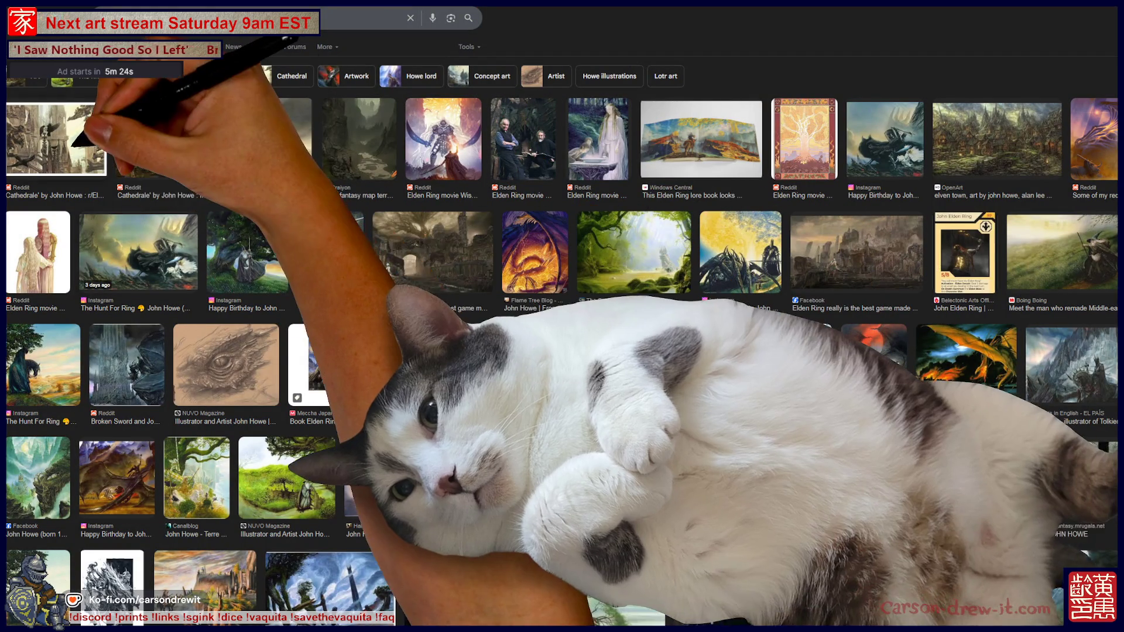
click(55, 139)
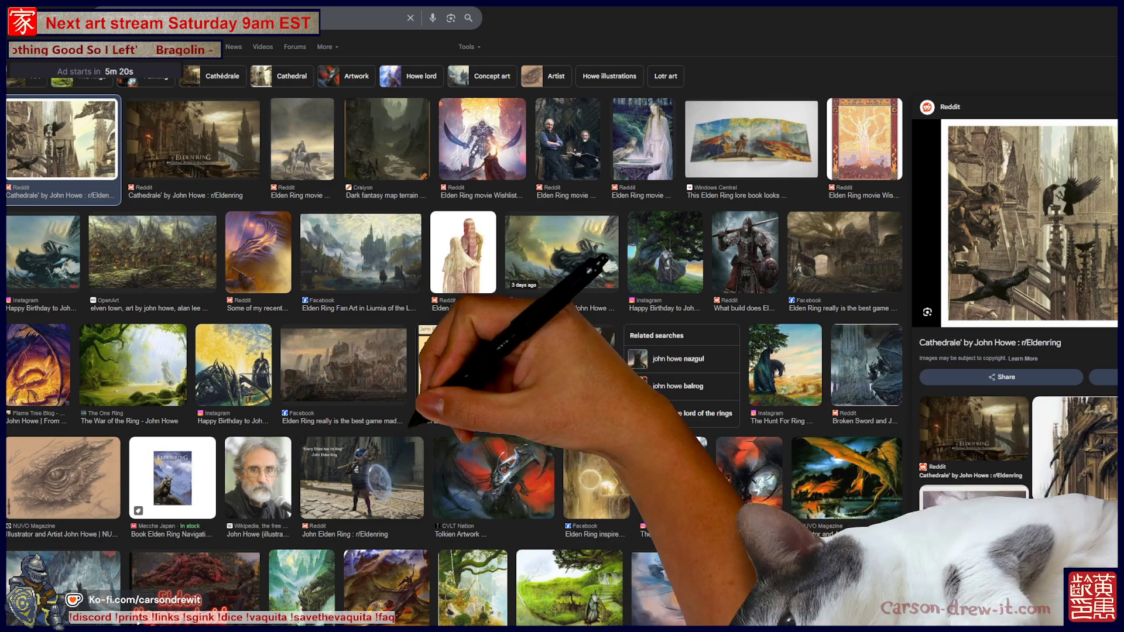
click(360, 252)
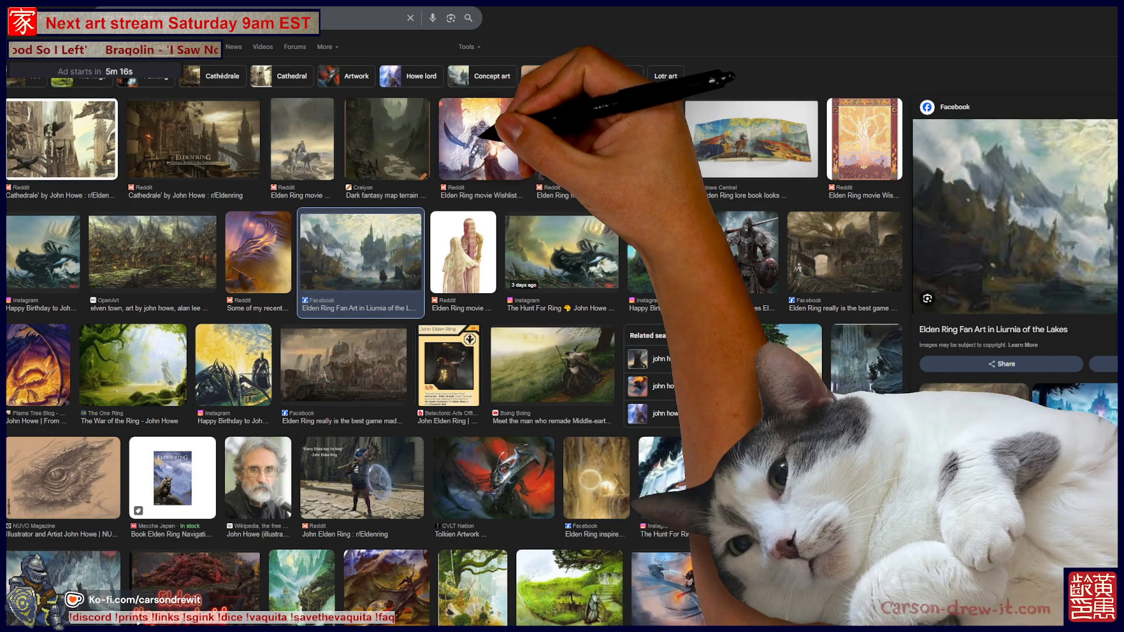
Step: Preview the Elden Ring wishlist and horse riders images, then search 'john howe gandalf painting'
click(482, 140)
click(302, 140)
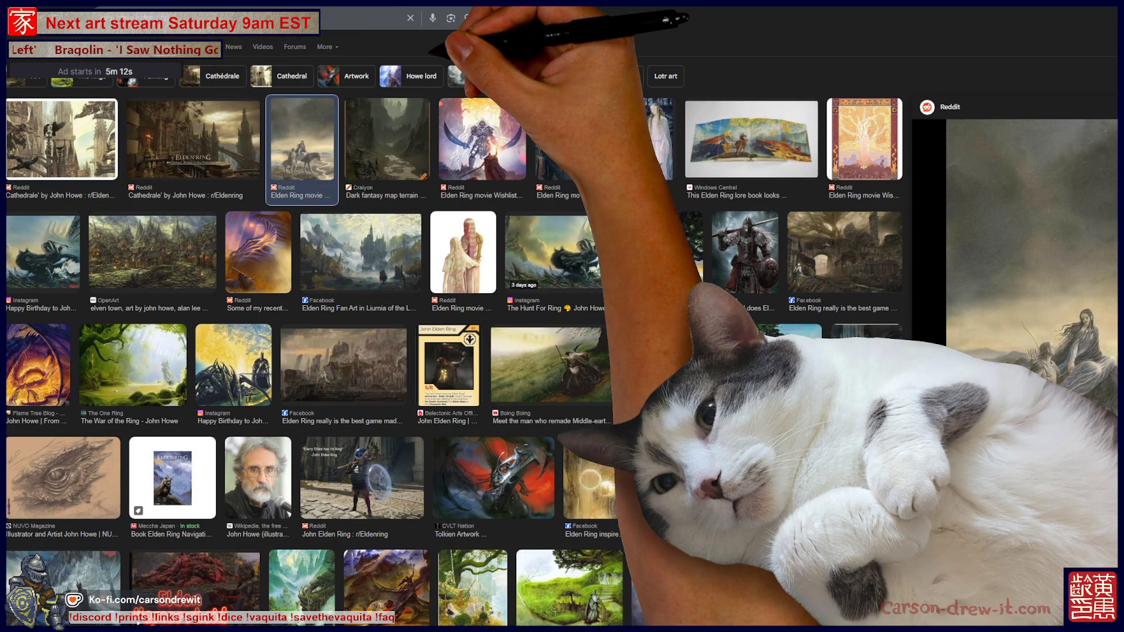
text(john howe gandalf painting)
key(Return)
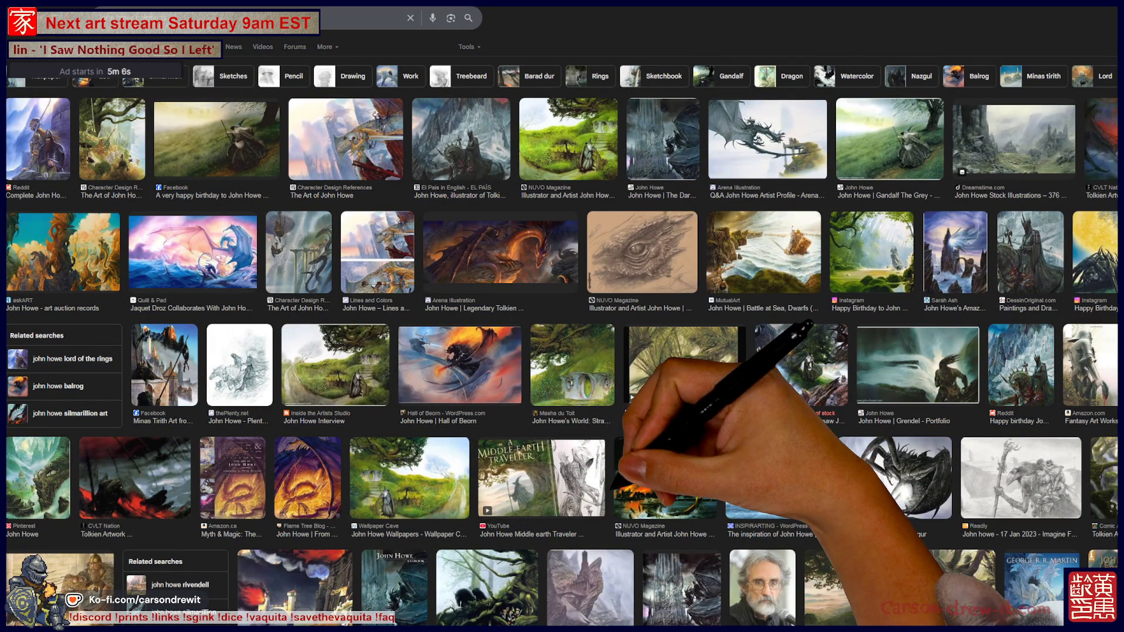
Step: Browse the paintings results, previewing The Art of John Howe, giant spider, LOTR and pale city images
click(116, 139)
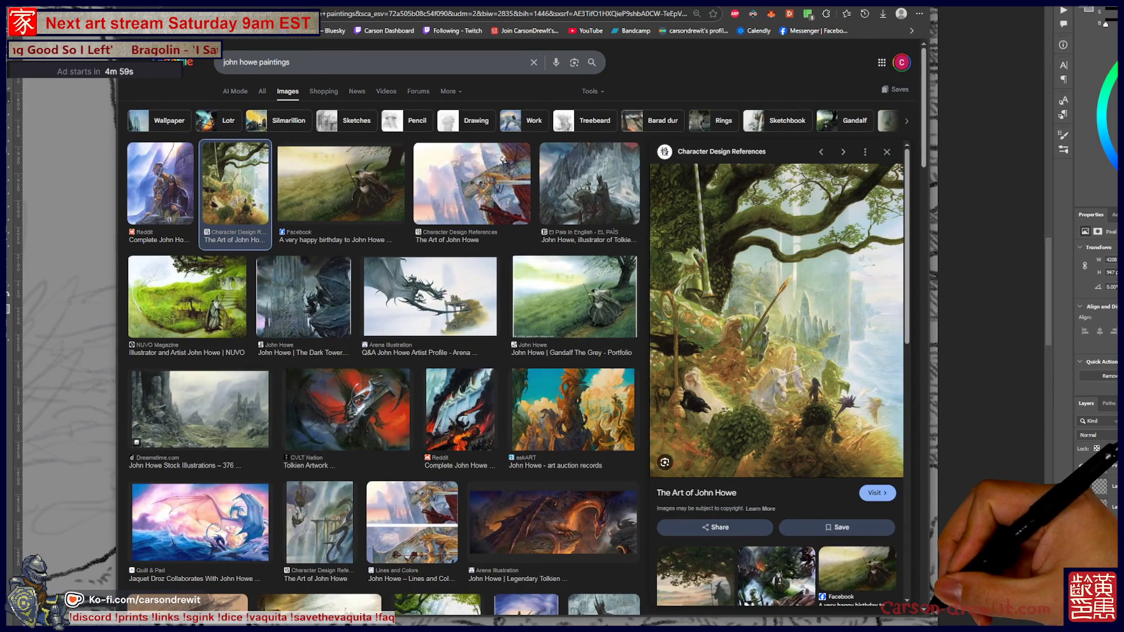
scroll(778, 351, down, 5)
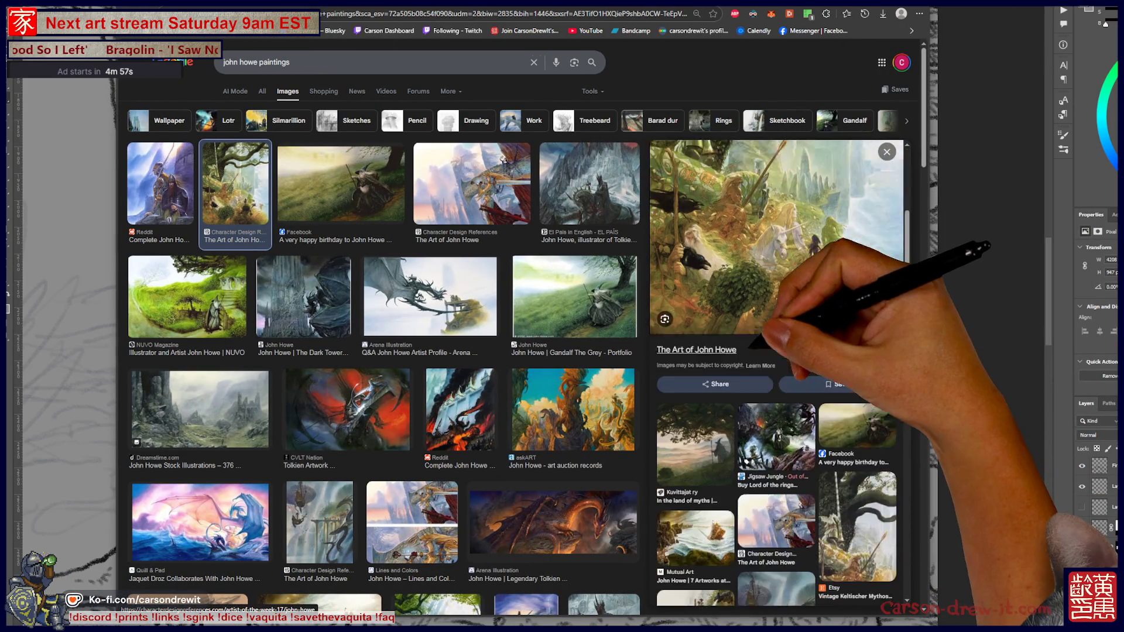
scroll(384, 351, down, 5)
scroll(384, 351, down, 3)
scroll(384, 351, down, 3)
scroll(384, 351, down, 1)
scroll(383, 351, down, 3)
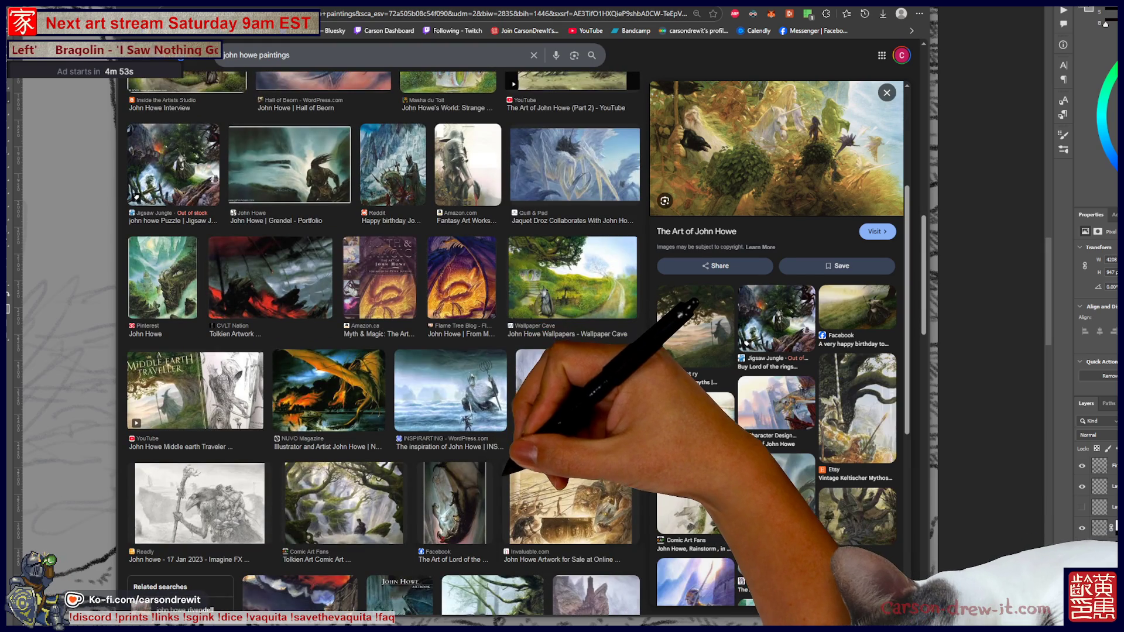
scroll(383, 351, down, 3)
click(579, 244)
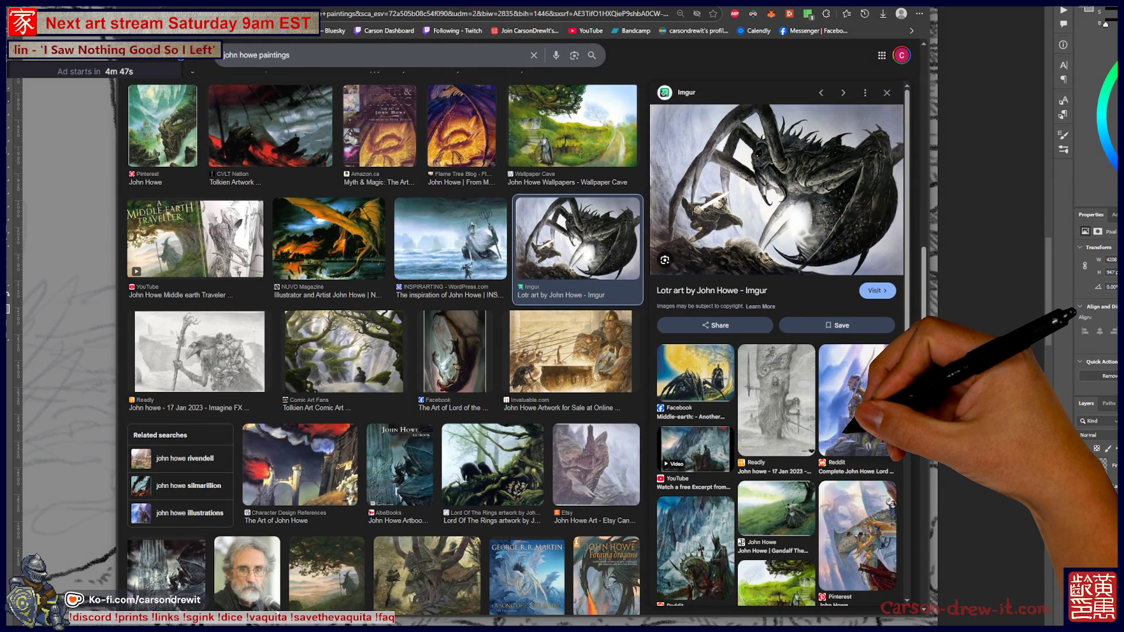
scroll(843, 433, down, 5)
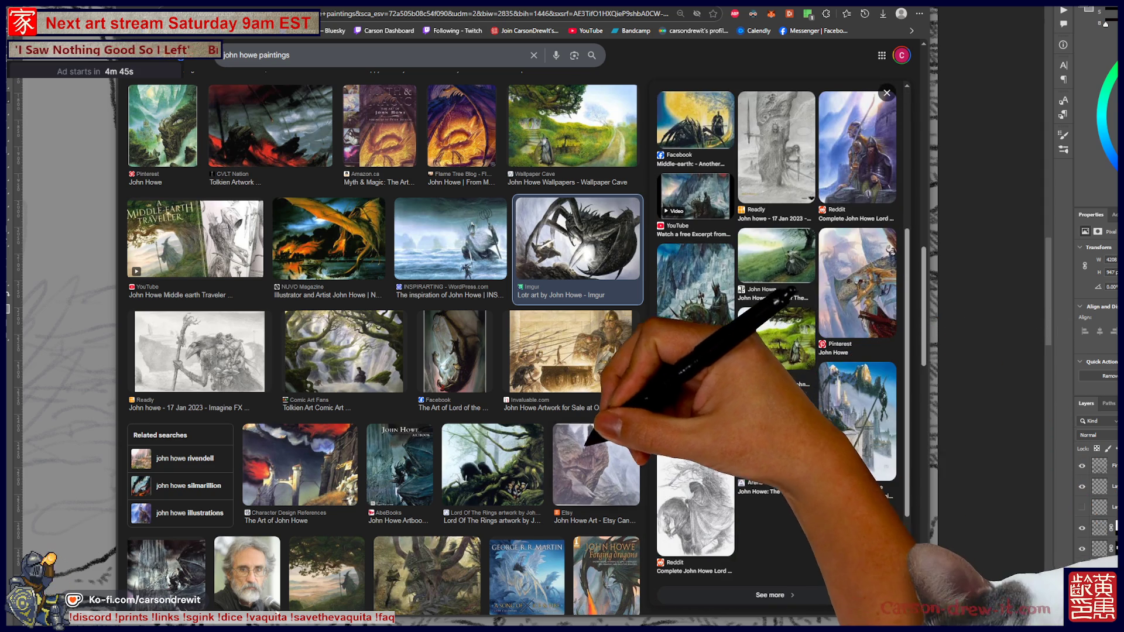
scroll(556, 292, down, 5)
click(495, 225)
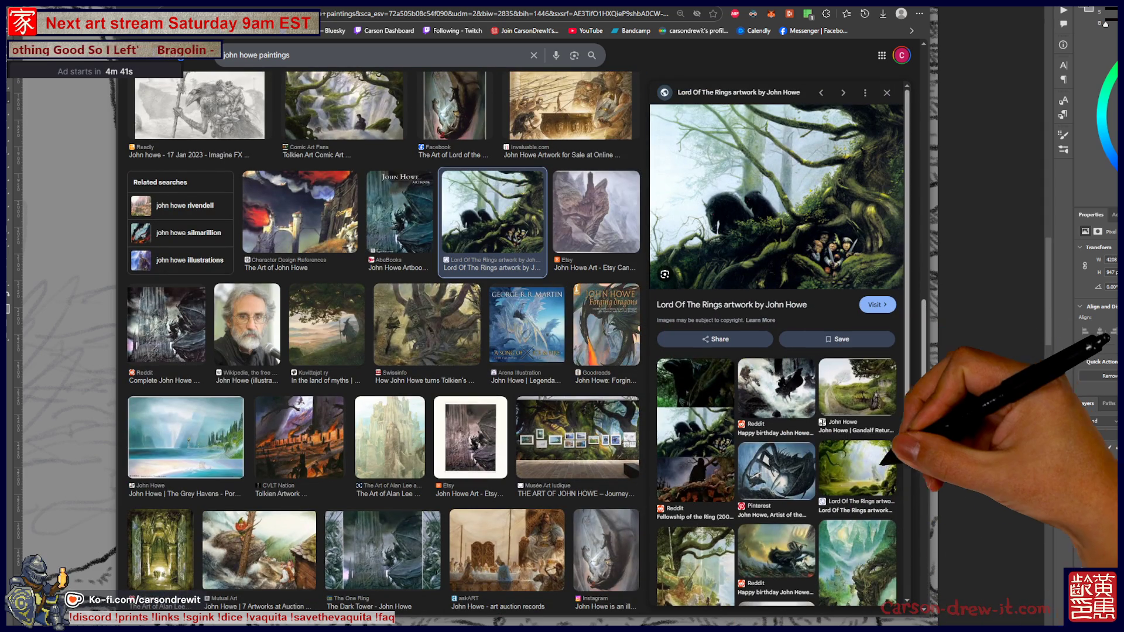
scroll(386, 351, down, 4)
click(389, 234)
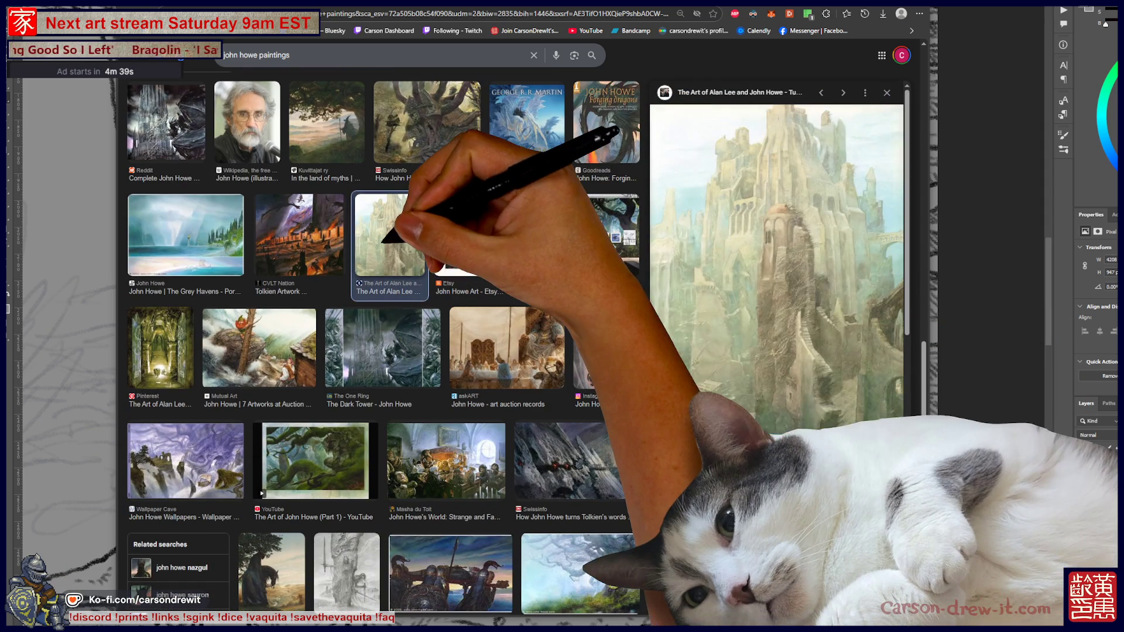
Step: Scroll far down, preview the castle-above-the-clouds illustration and open its Reddit page
scroll(381, 345, down, 3)
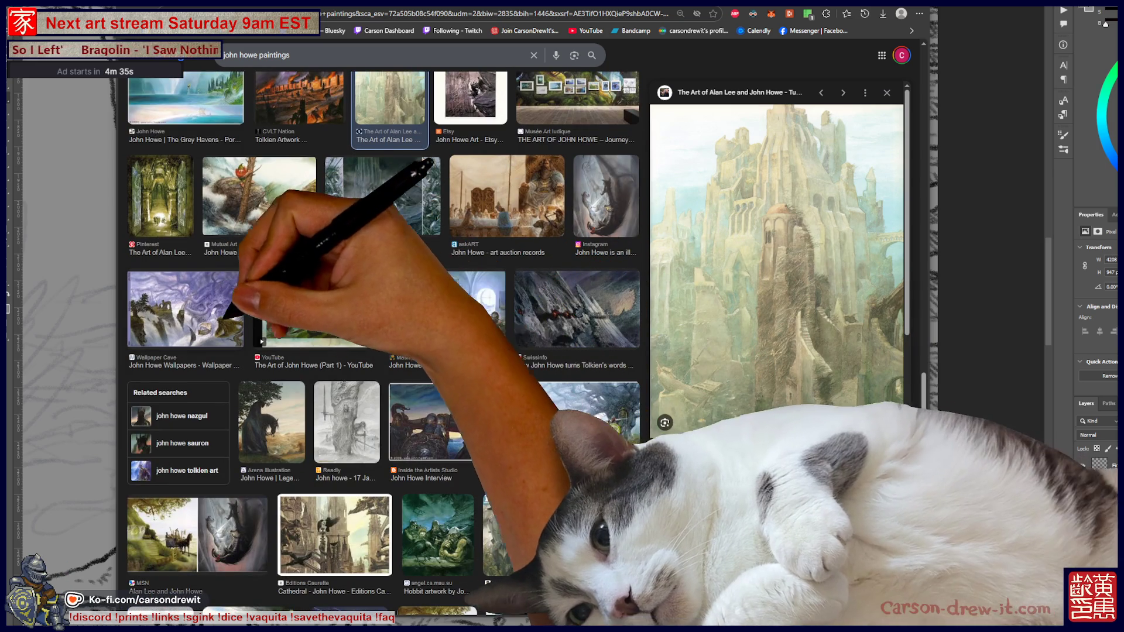
scroll(383, 345, down, 2)
scroll(384, 345, down, 4)
scroll(383, 345, down, 5)
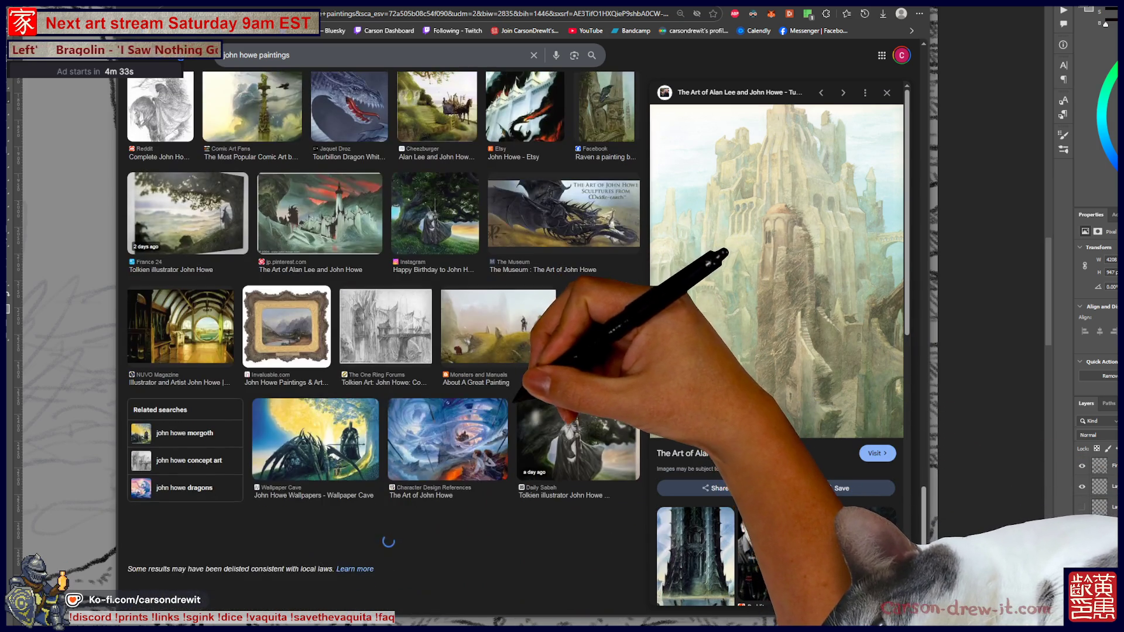
scroll(383, 345, down, 5)
scroll(383, 346, down, 1)
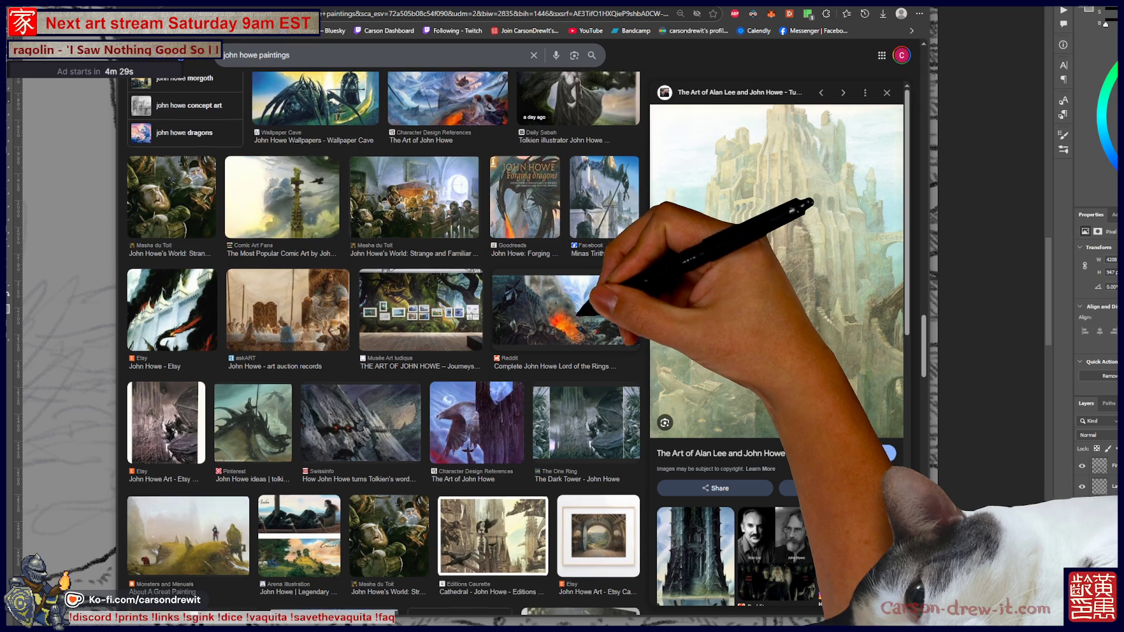
scroll(383, 345, down, 3)
scroll(384, 345, down, 2)
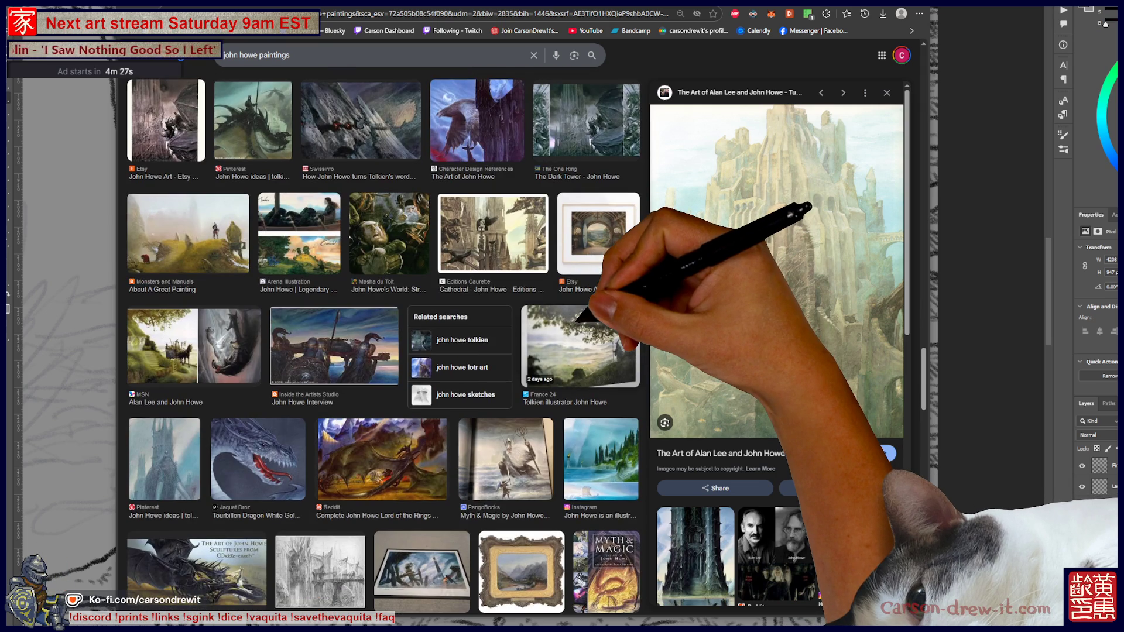
scroll(383, 345, down, 3)
scroll(384, 345, down, 2)
scroll(384, 345, down, 2)
scroll(383, 345, down, 1)
scroll(384, 345, down, 2)
scroll(383, 345, down, 2)
scroll(384, 345, down, 1)
scroll(383, 346, down, 2)
scroll(383, 346, down, 7)
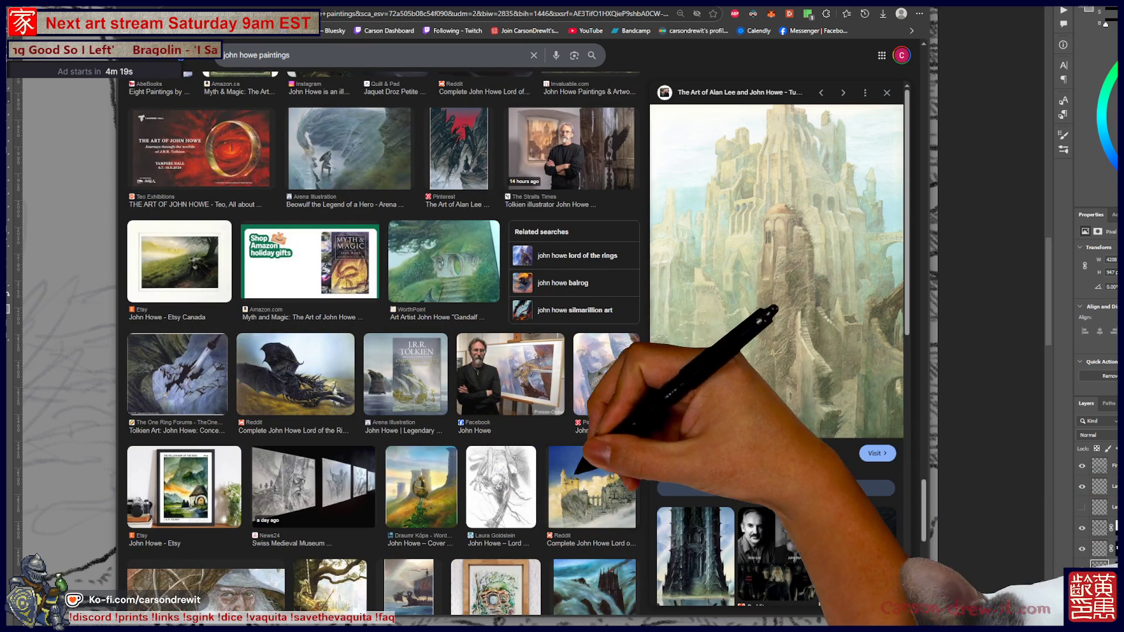
click(591, 485)
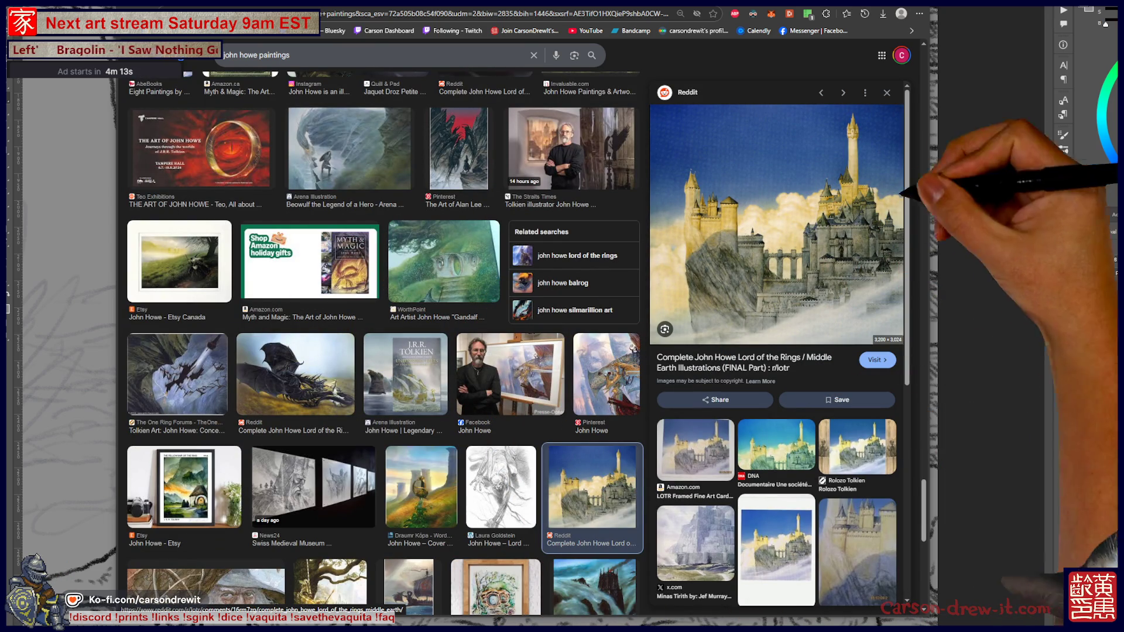
right_click(832, 202)
click(866, 310)
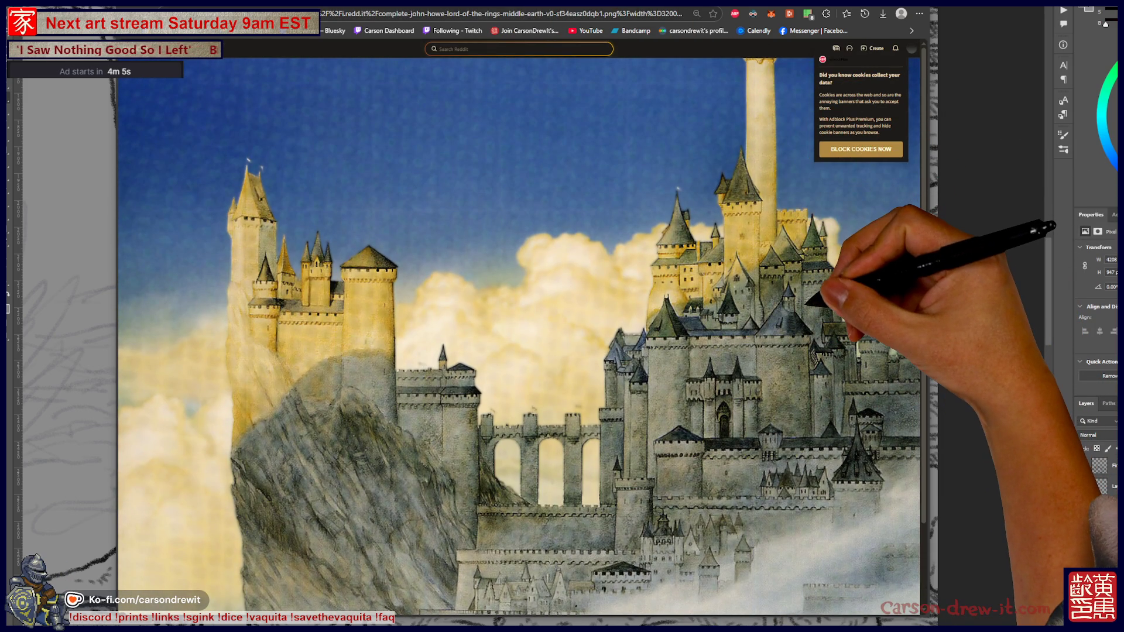
Step: Zoom the castle reference page out to 33%
key(ctrl+minus)
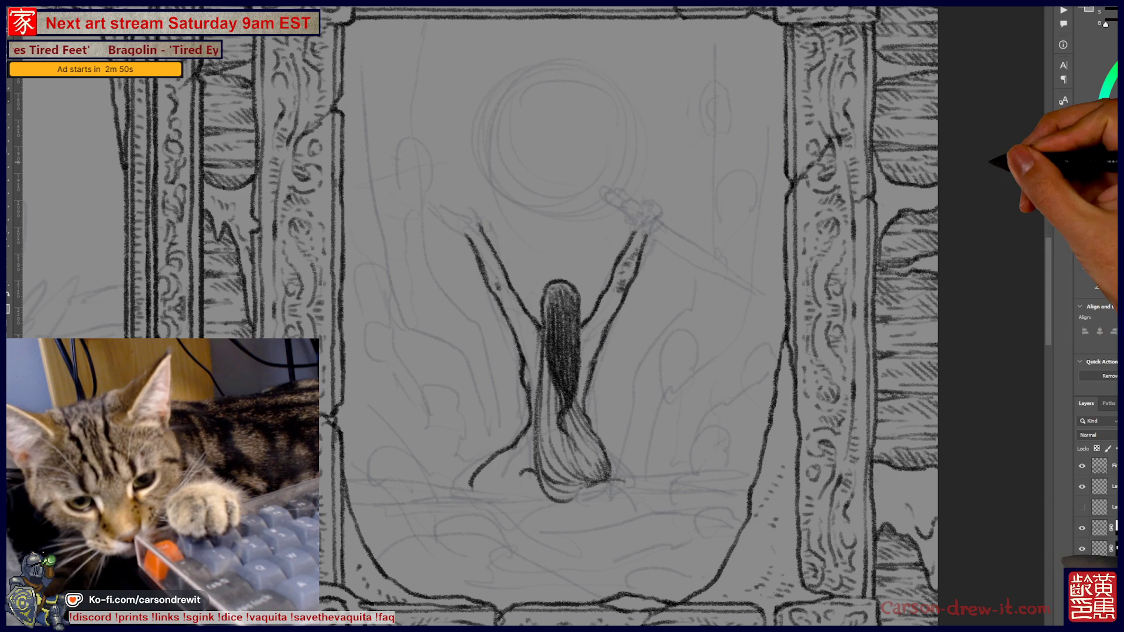
scroll(630, 316, down, 3)
scroll(629, 316, up, 3)
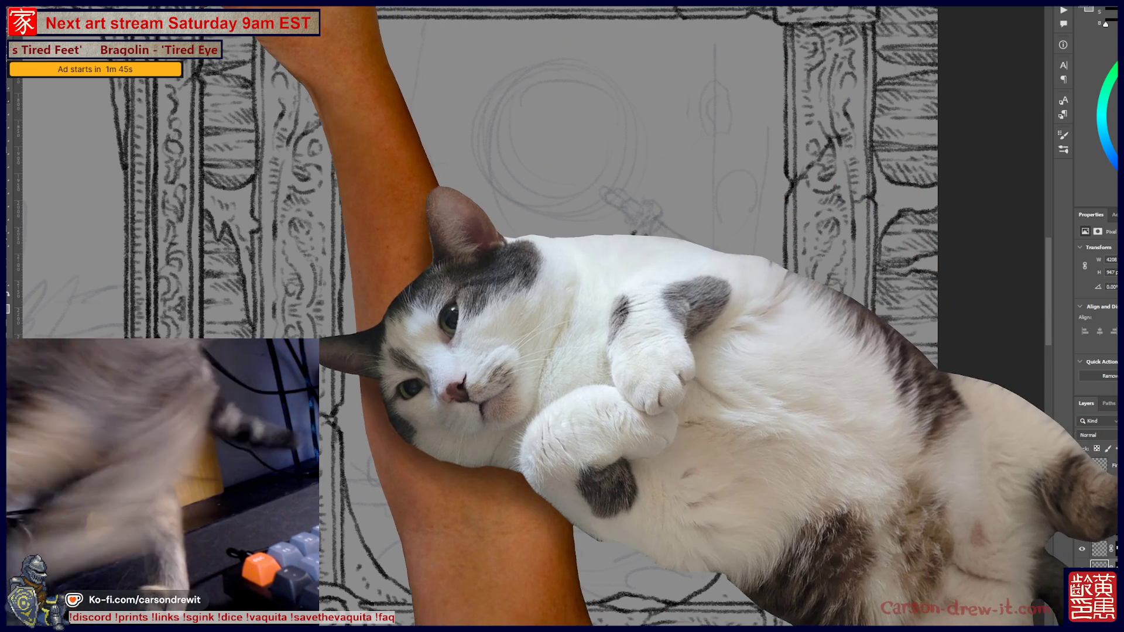
click(141, 15)
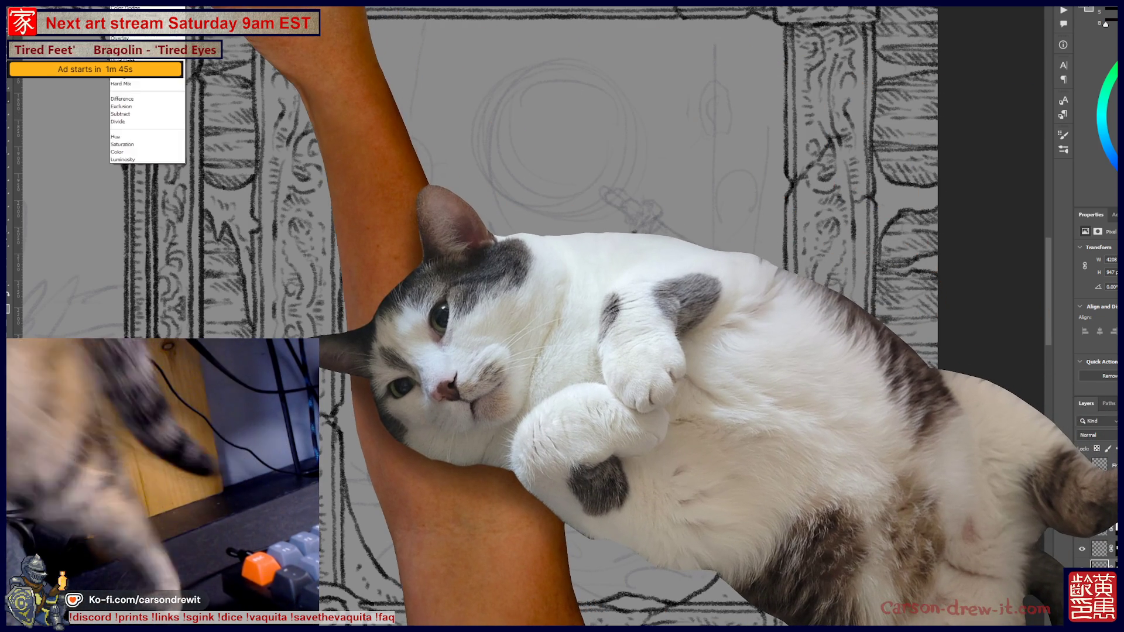
key(Escape)
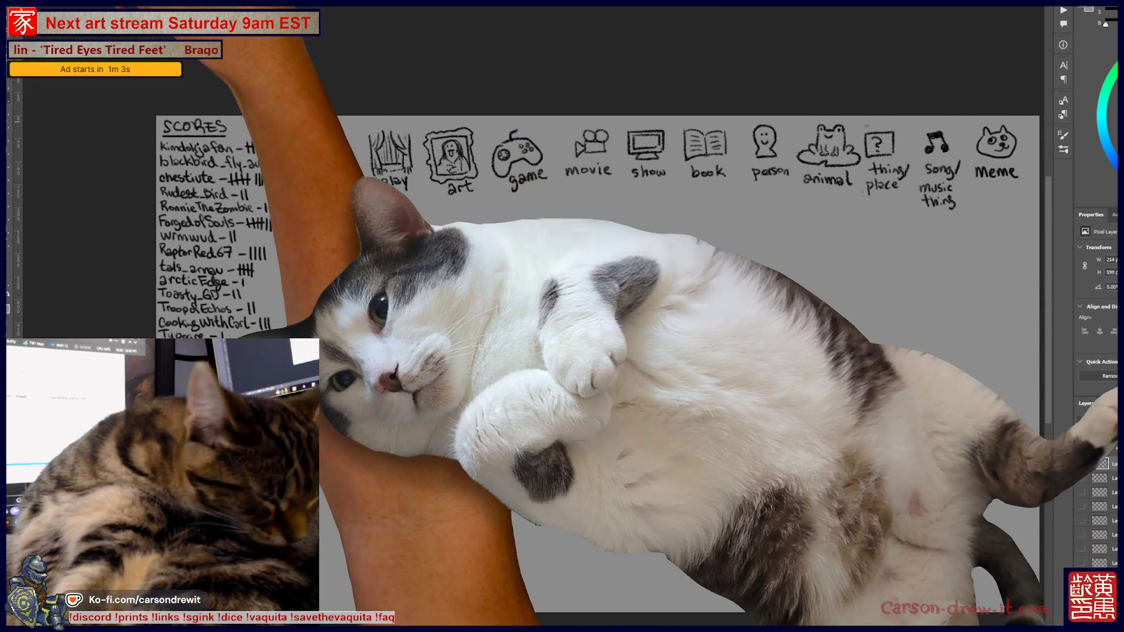
Step: Choose a pencil brush from the brush presets and zoom out to fit all category icons
right_click(12, 36)
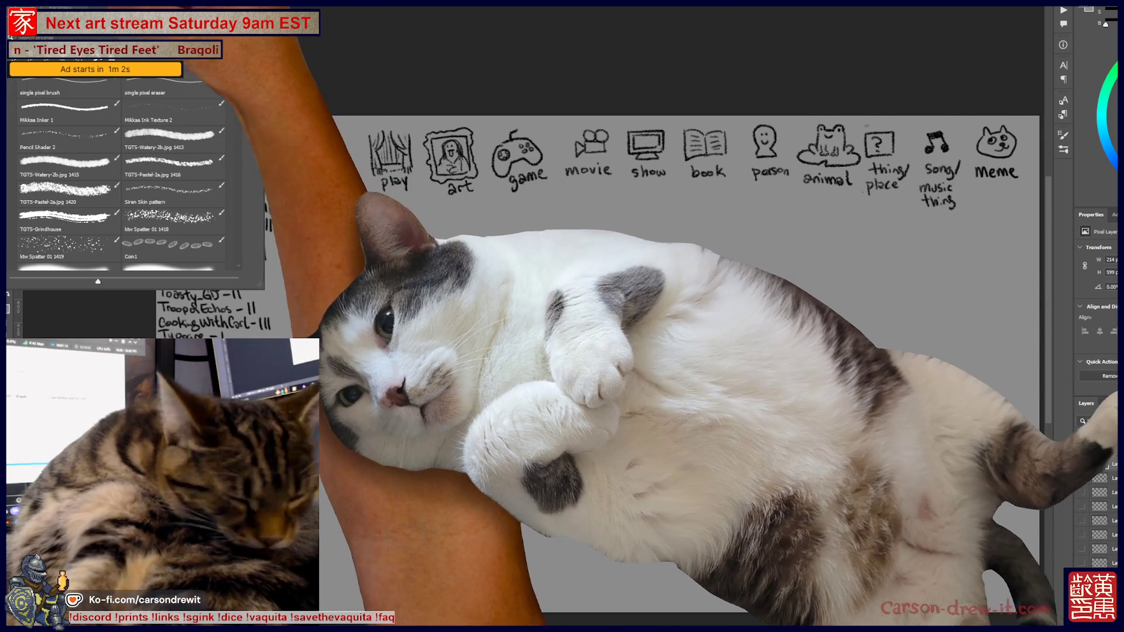
scroll(123, 176, up, 2)
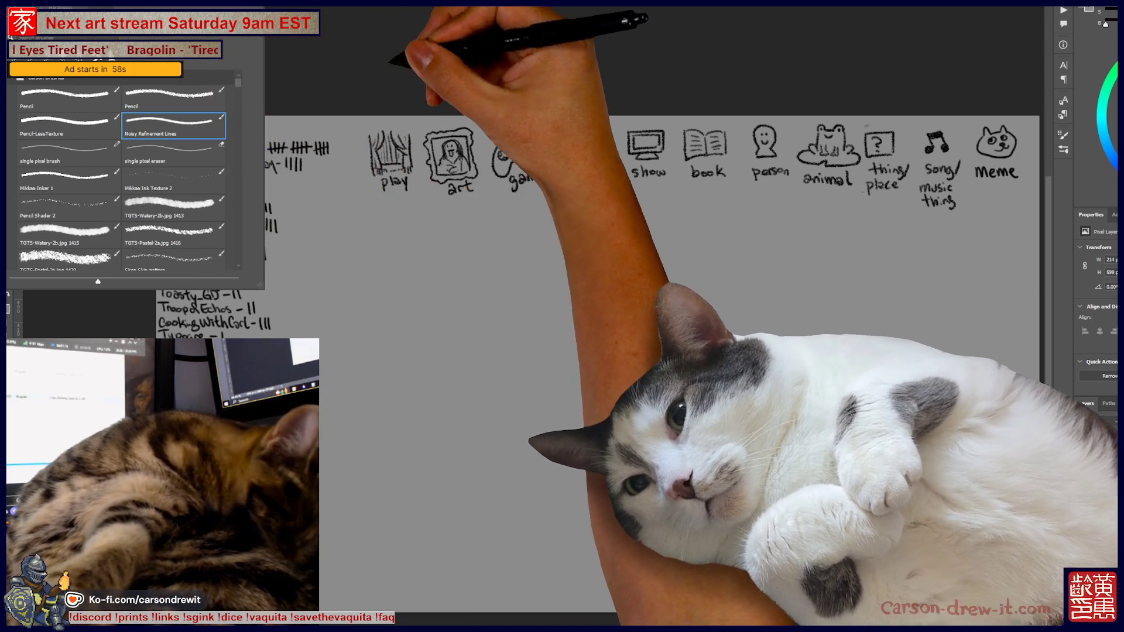
key(Return)
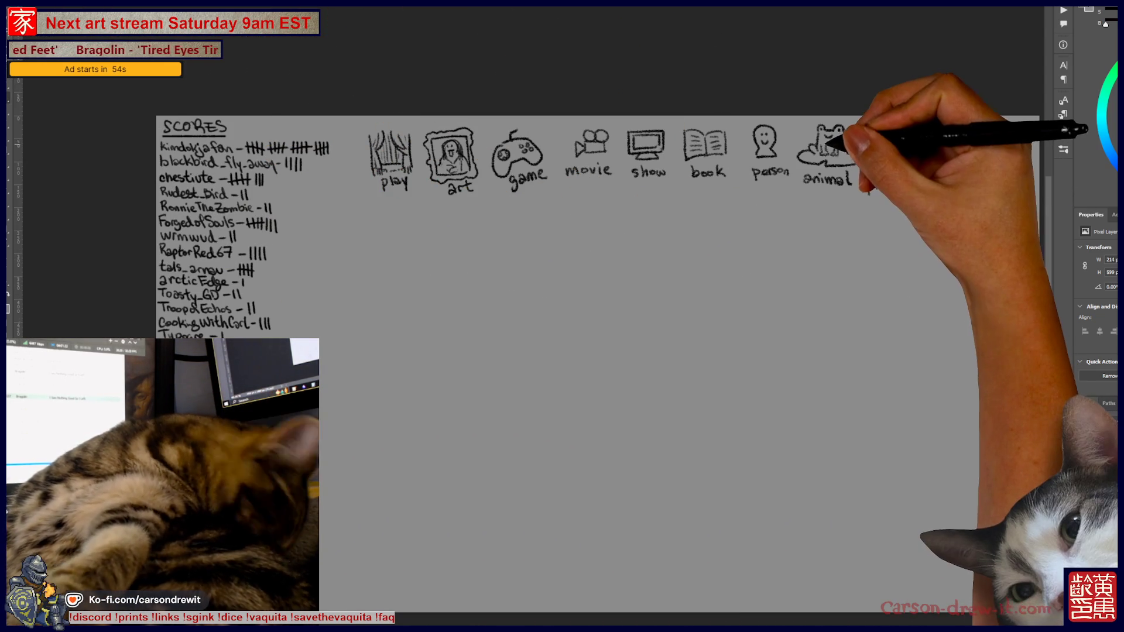
scroll(942, 131, up, 2)
scroll(943, 131, up, 2)
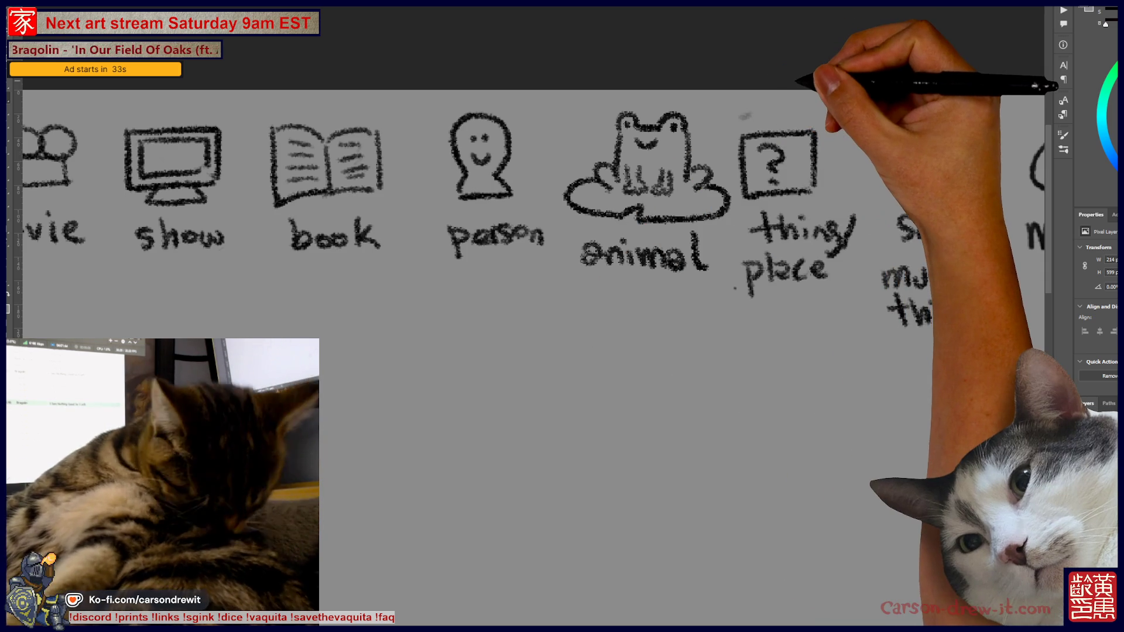
key(ctrl+minus)
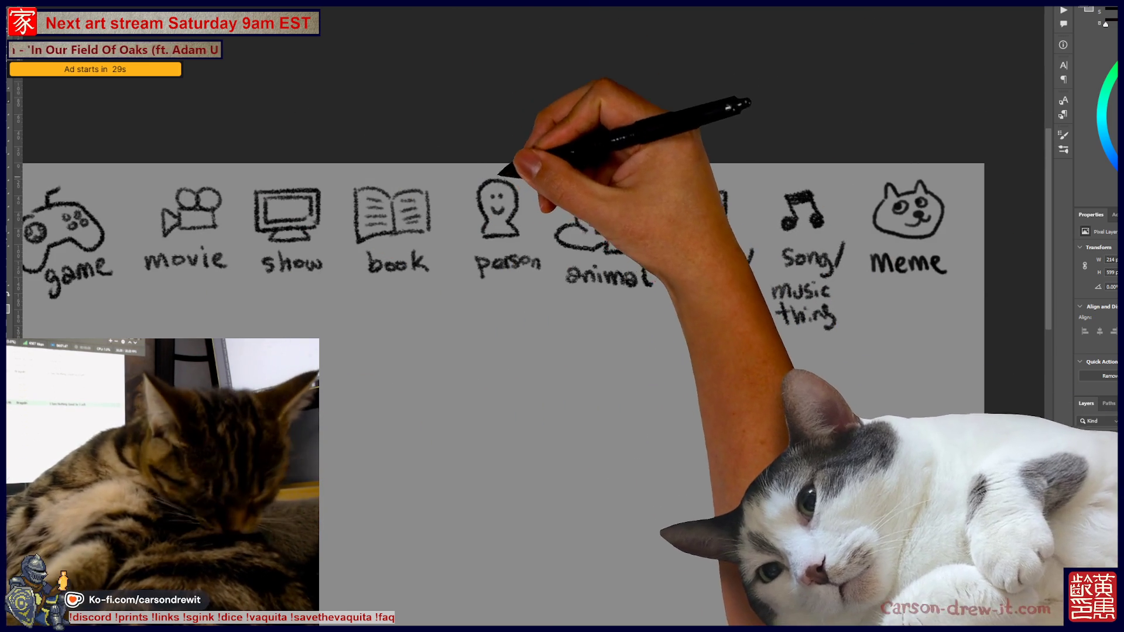
Step: Circle the person and song/music icons, redraw the arrow between them, and add answer dashes
mouse_move(497, 174)
mouse_down()
mouse_move(514, 282)
mouse_move(728, 334)
mouse_move(763, 321)
mouse_up()
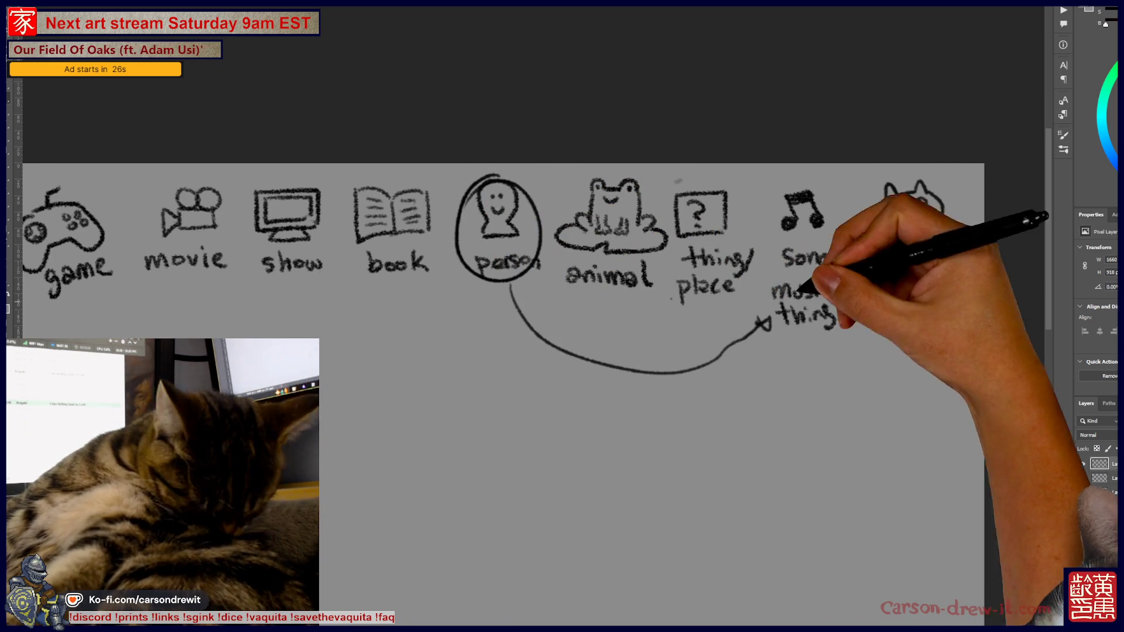
drag(779, 176, 811, 171)
scroll(527, 293, down, 2)
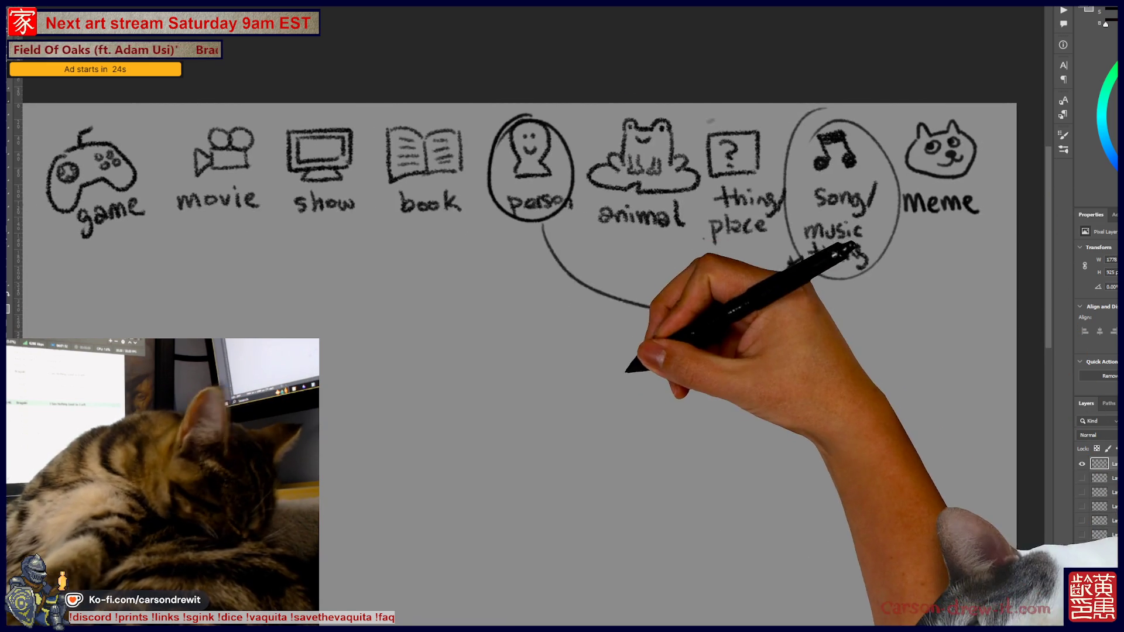
drag(583, 295, 755, 301)
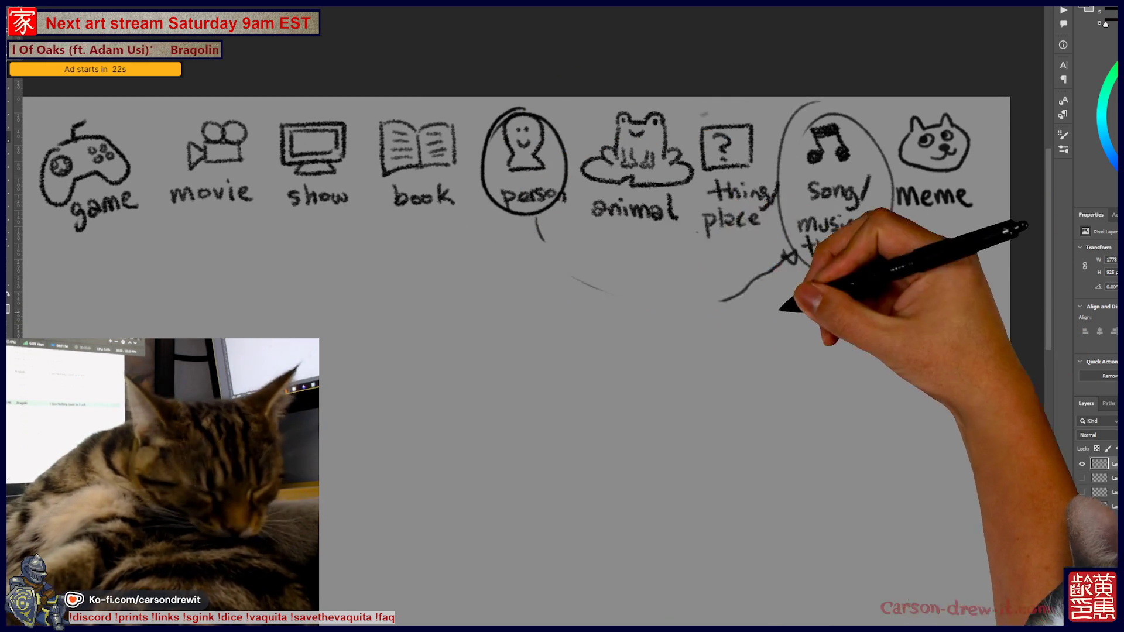
drag(545, 234, 784, 256)
drag(483, 317, 716, 312)
drag(658, 351, 697, 270)
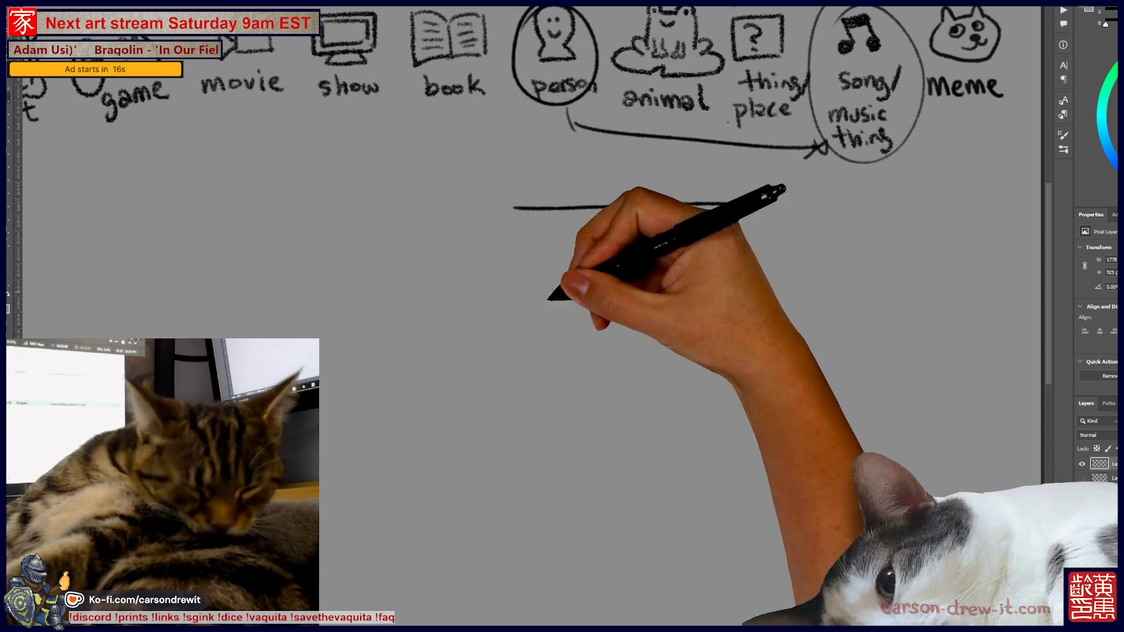
Step: Sketch a head with face details below the answer dashes
drag(567, 392, 640, 383)
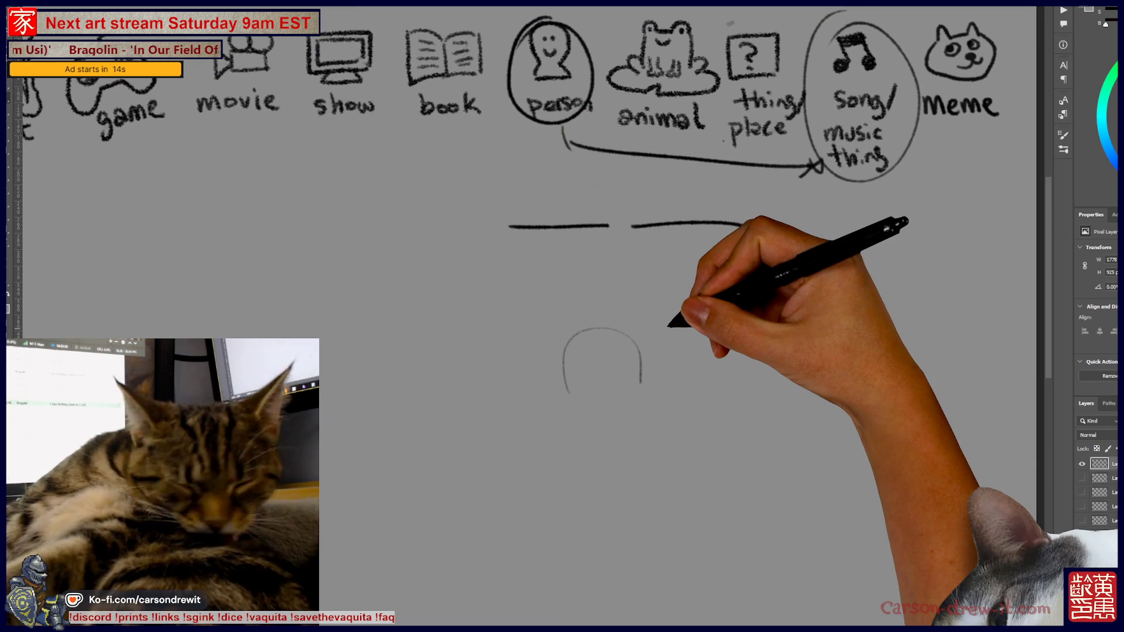
key(ctrl+z)
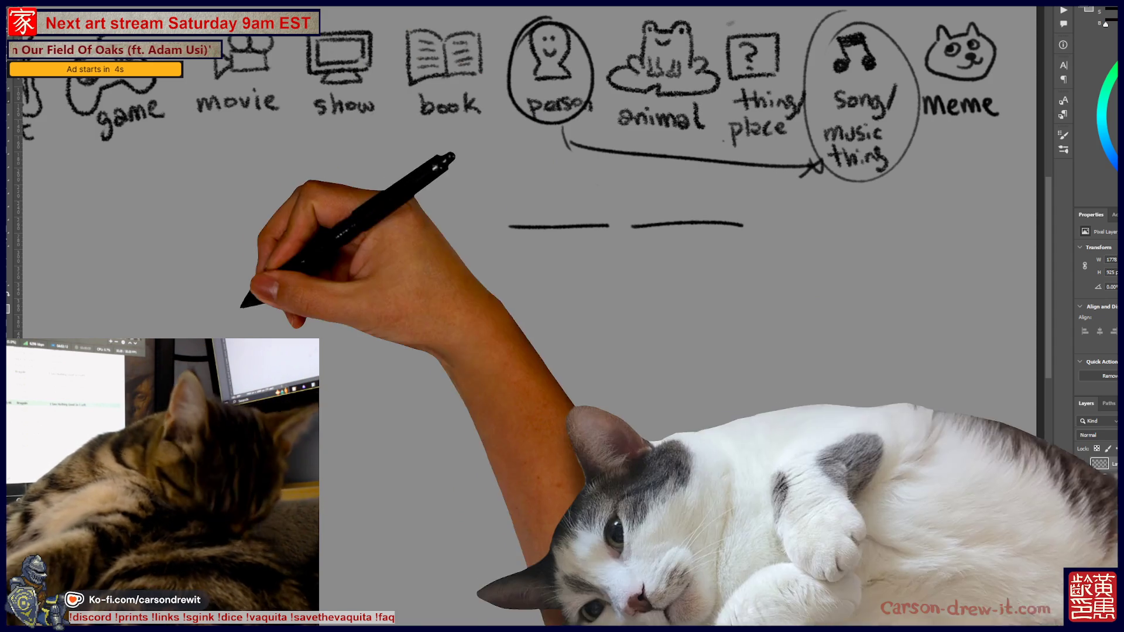
drag(569, 361, 613, 279)
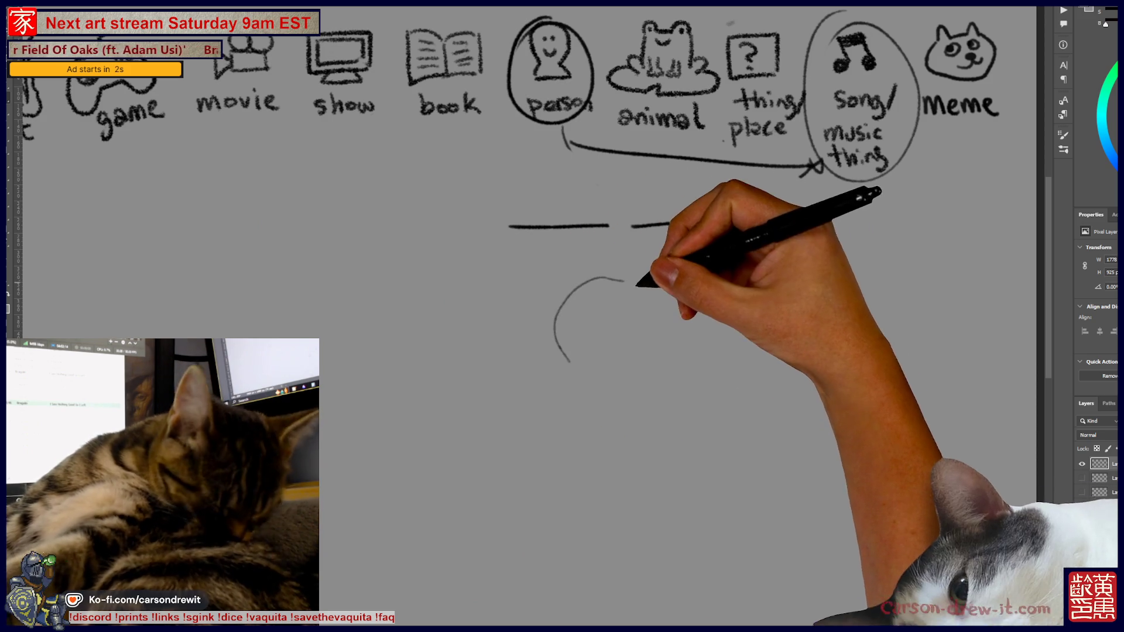
drag(658, 344, 644, 369)
mouse_move(568, 360)
mouse_down()
mouse_move(584, 373)
mouse_move(594, 364)
mouse_move(600, 325)
mouse_move(588, 374)
mouse_move(637, 387)
mouse_up()
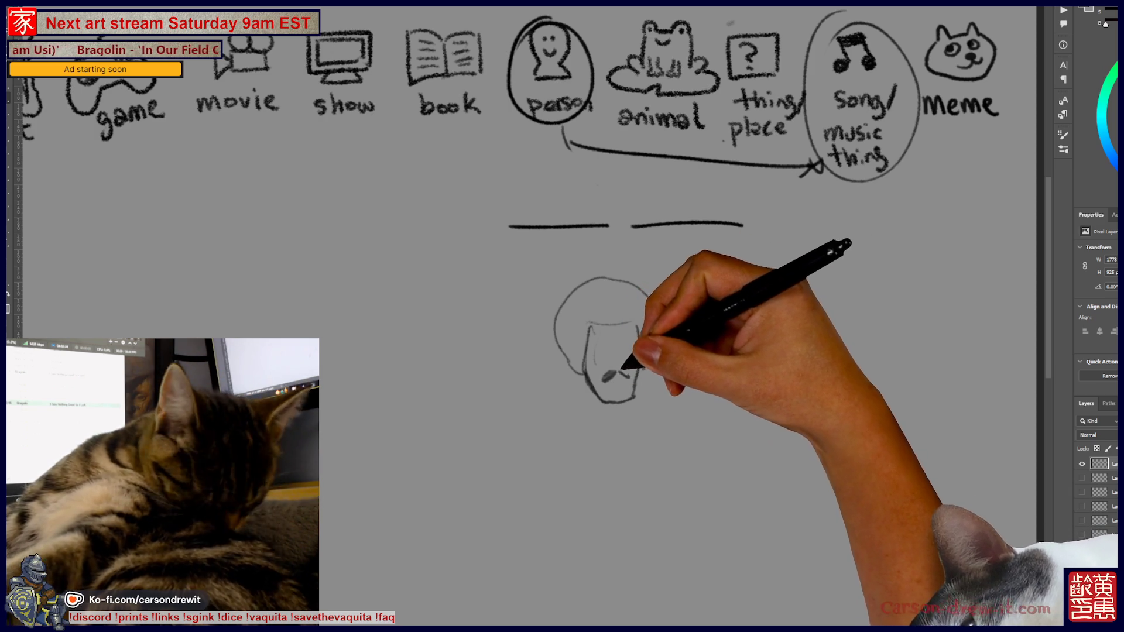
mouse_move(616, 367)
mouse_down()
mouse_move(625, 361)
mouse_move(604, 346)
mouse_up()
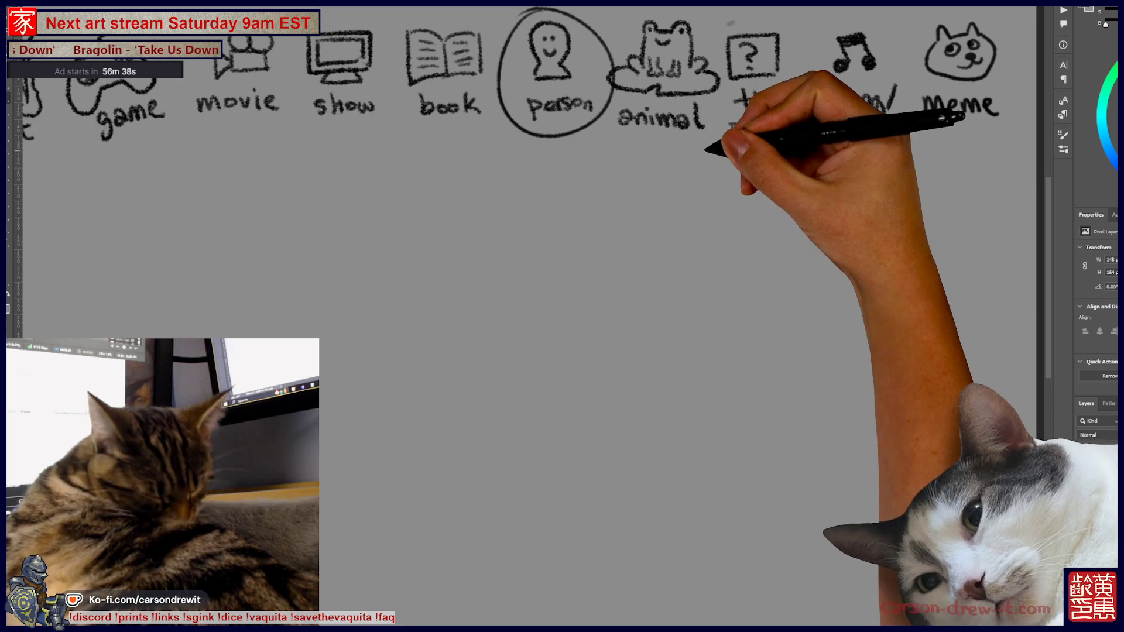
Step: Circle the thing/place icon, draw new answer dashes, and sketch a hatted, bearded head
drag(726, 29, 782, 157)
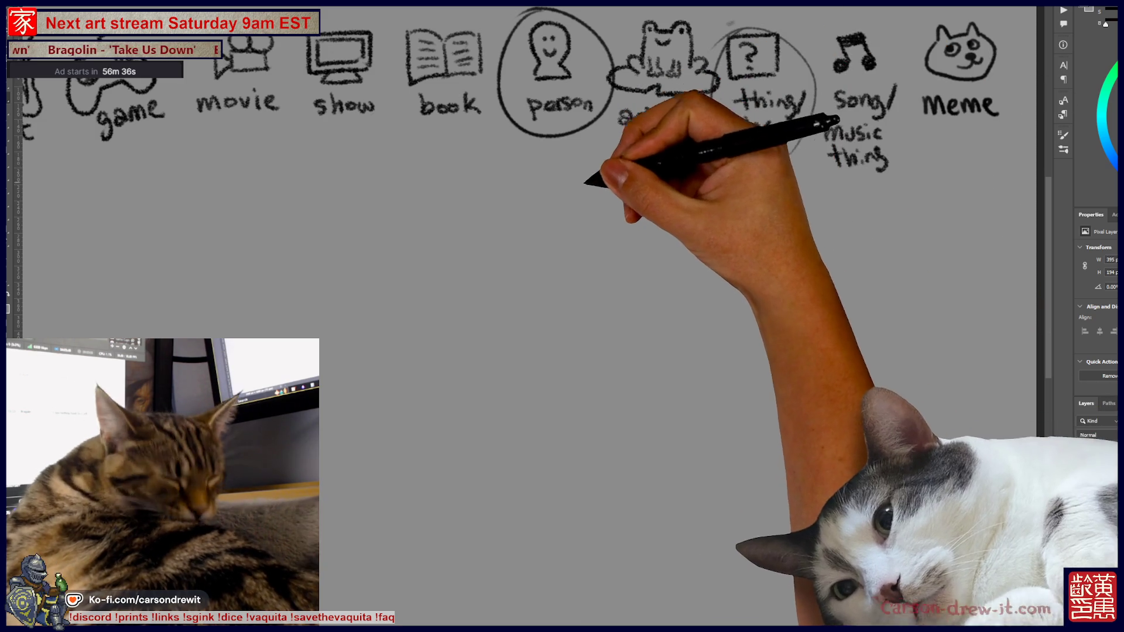
drag(479, 196, 526, 196)
drag(549, 195, 614, 195)
mouse_move(602, 240)
mouse_down()
mouse_move(592, 265)
mouse_move(644, 265)
mouse_move(575, 274)
mouse_move(628, 301)
mouse_up()
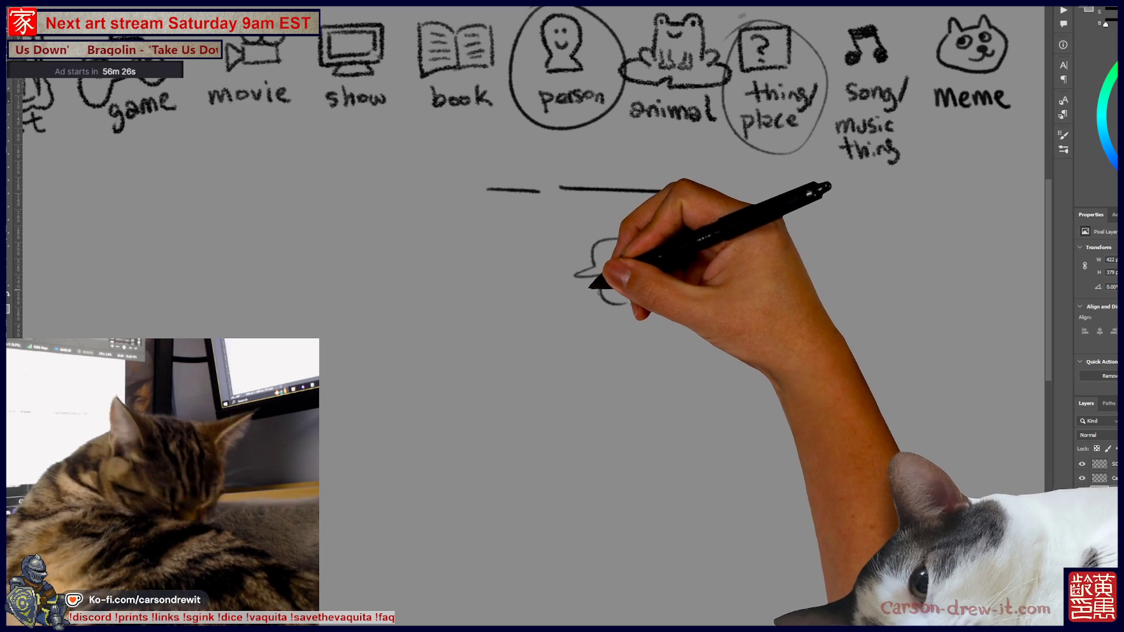
drag(598, 294, 614, 305)
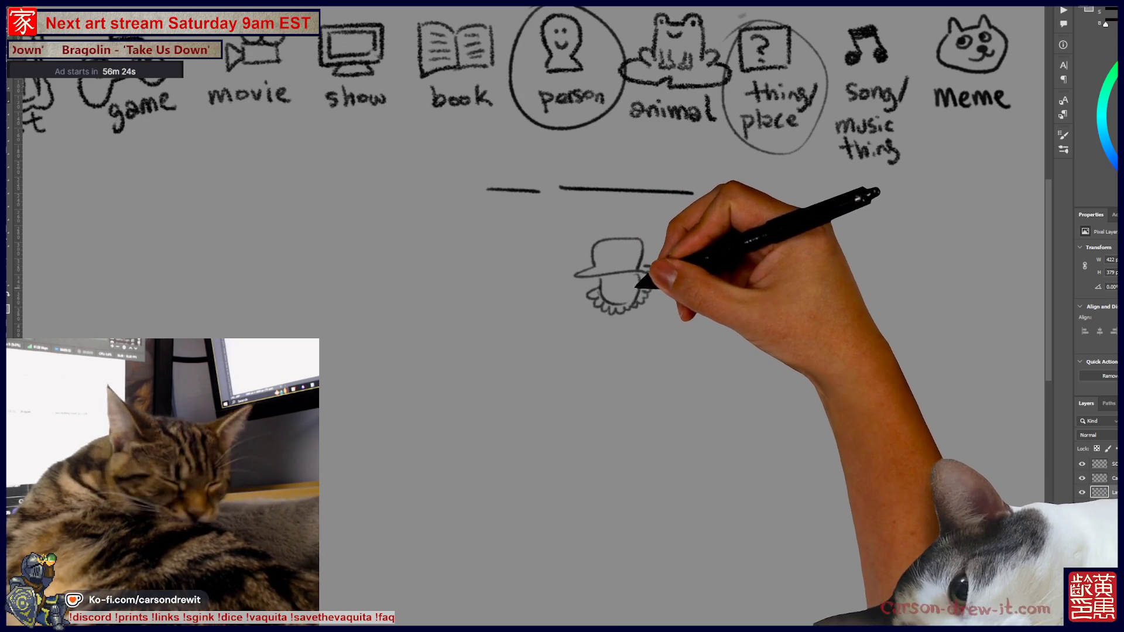
drag(638, 285, 627, 308)
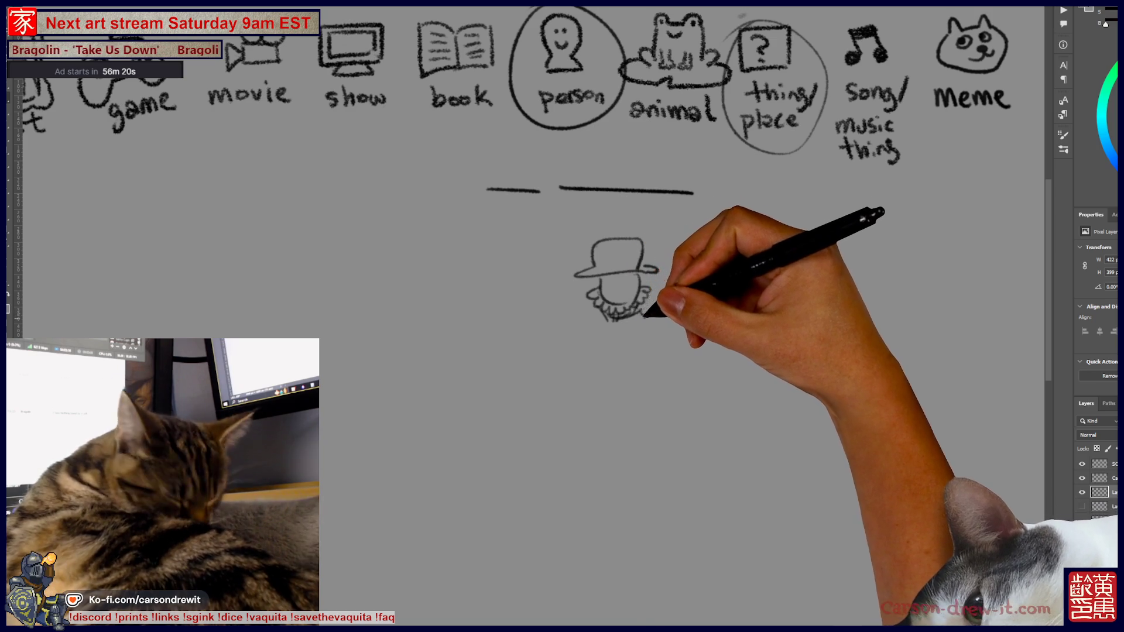
Step: Sketch the guard's shoulders and long coat with hatching on its lower part
mouse_move(597, 307)
mouse_down()
mouse_move(576, 319)
mouse_move(606, 375)
mouse_up()
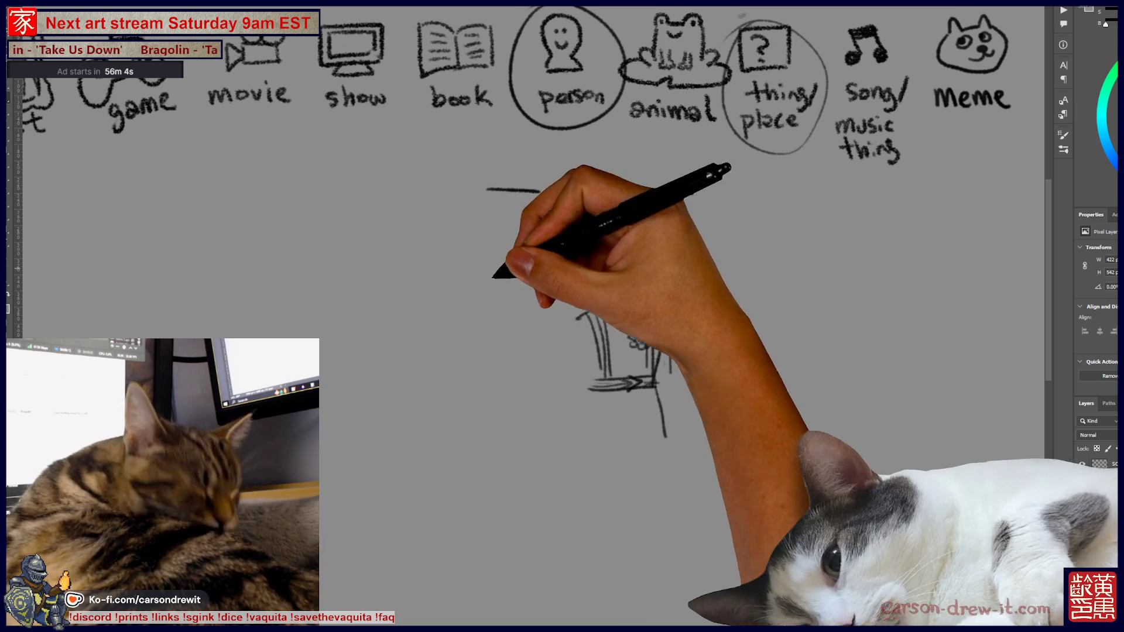
drag(624, 398, 632, 498)
mouse_move(665, 319)
mouse_down()
mouse_move(670, 372)
mouse_move(647, 495)
mouse_move(615, 502)
mouse_up()
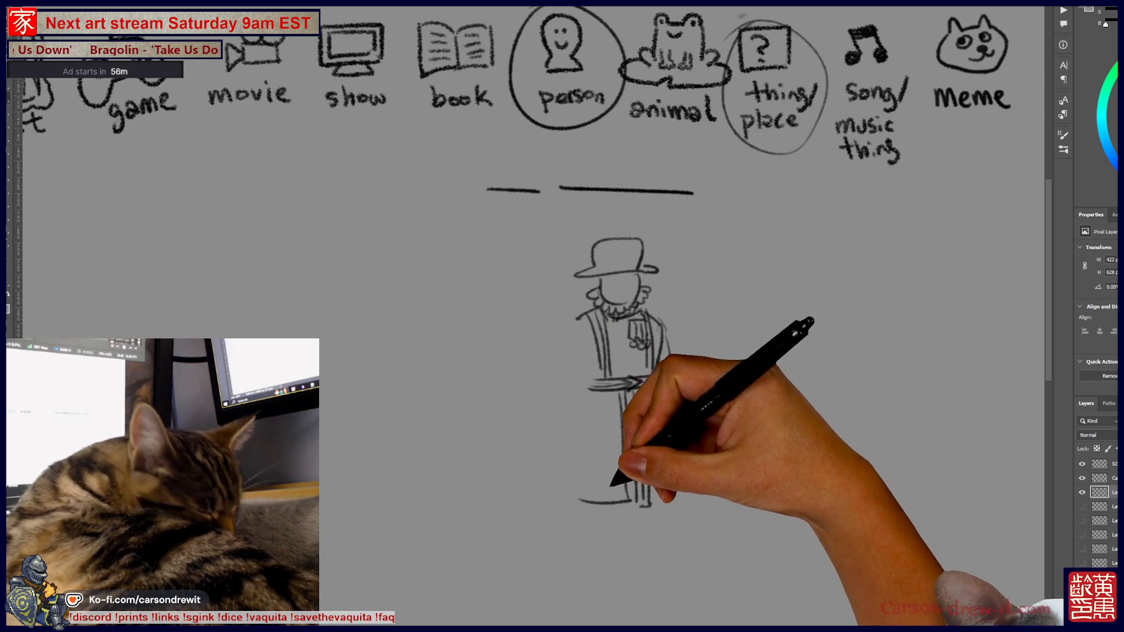
mouse_move(588, 404)
mouse_down()
mouse_move(579, 486)
mouse_move(629, 485)
mouse_move(627, 473)
mouse_up()
mouse_move(598, 463)
mouse_down()
mouse_move(627, 462)
mouse_move(626, 448)
mouse_up()
drag(601, 436, 626, 435)
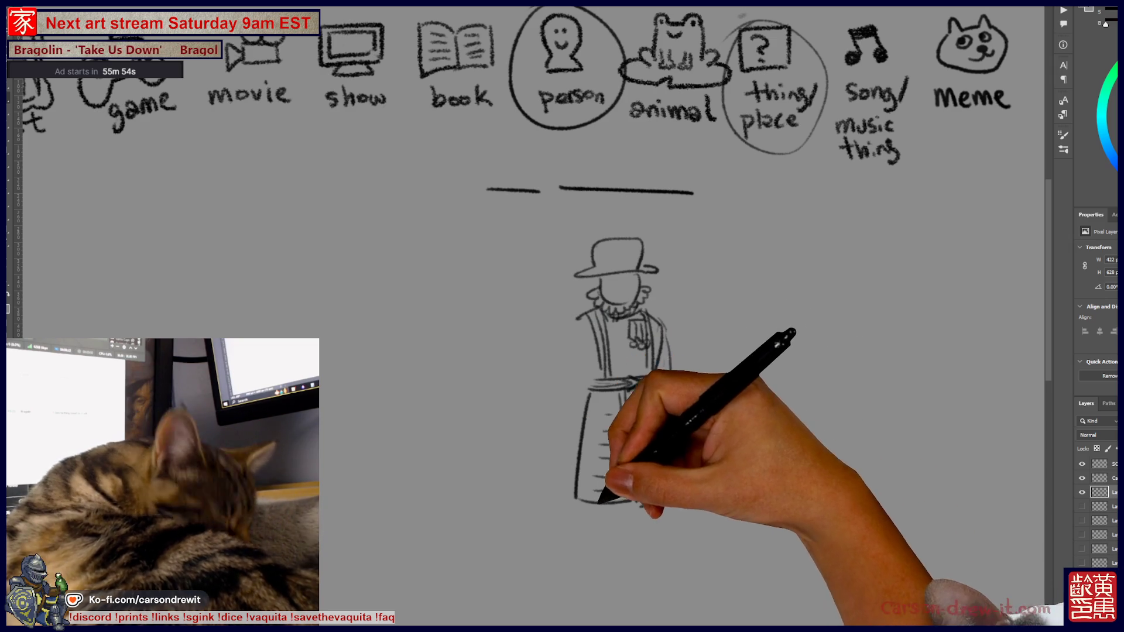
Step: Draw the guard's legs, feet and hand, plus a tall staff topped by an axe head
drag(598, 503, 627, 576)
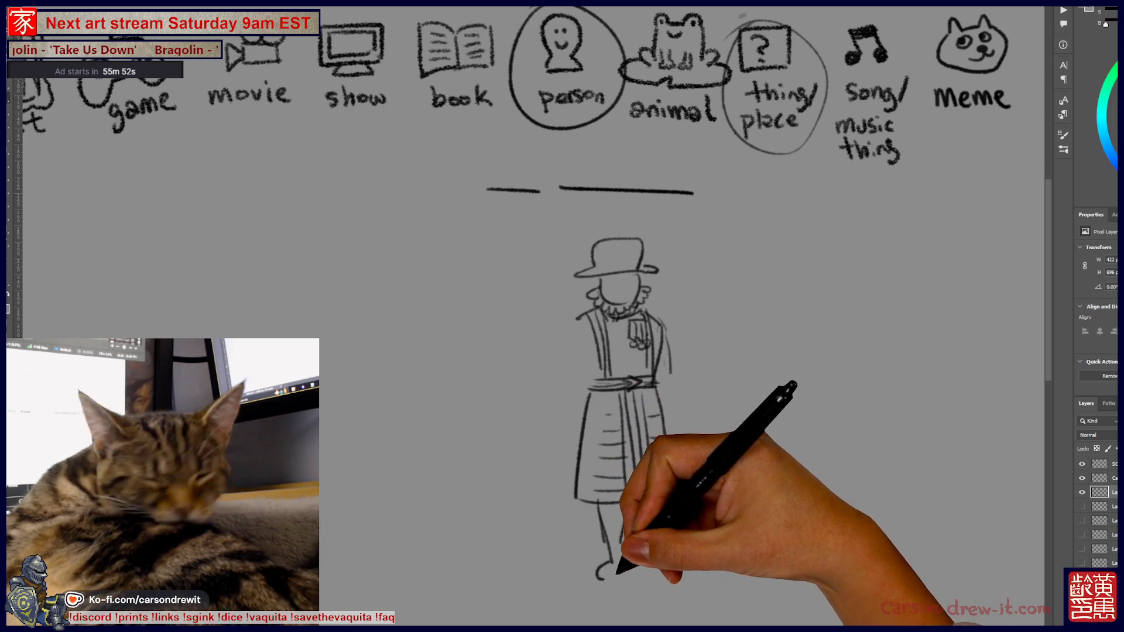
mouse_move(644, 509)
mouse_down()
mouse_move(644, 571)
mouse_move(677, 576)
mouse_up()
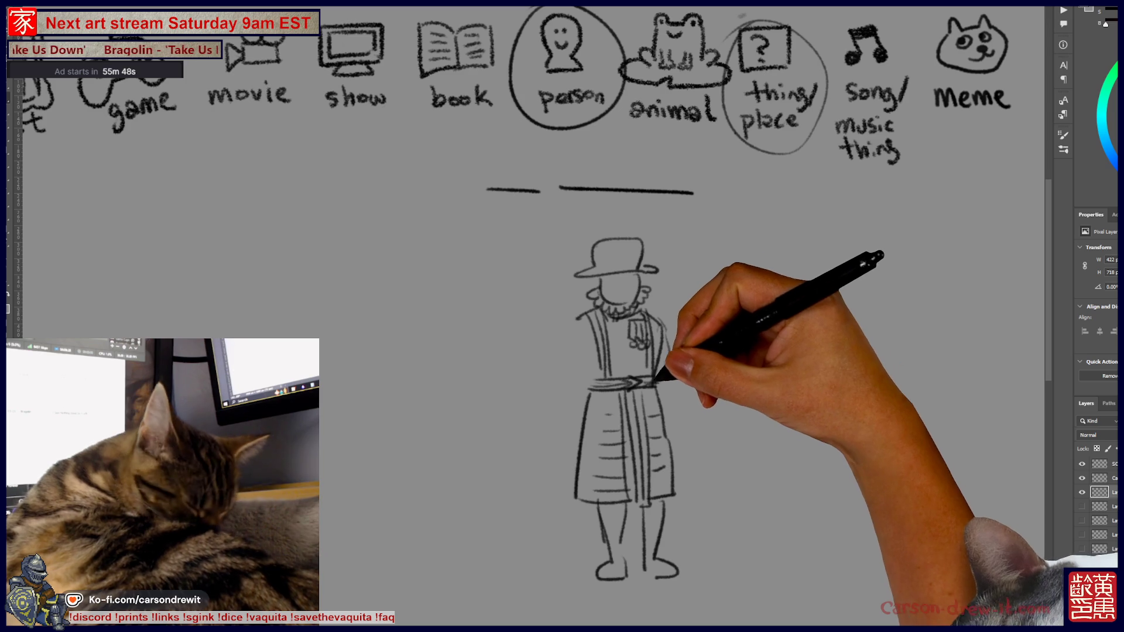
mouse_move(679, 391)
mouse_down()
mouse_move(671, 410)
mouse_move(708, 394)
mouse_move(697, 571)
mouse_up()
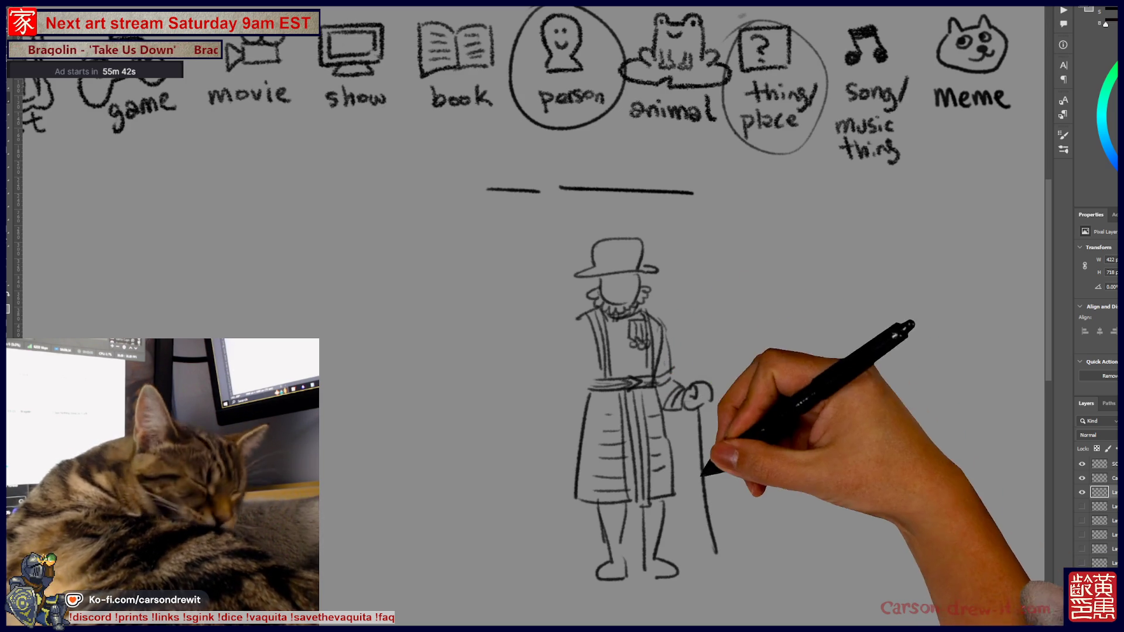
mouse_move(706, 410)
mouse_down()
mouse_move(716, 553)
mouse_move(705, 302)
mouse_up()
drag(695, 380, 693, 255)
drag(705, 301, 704, 263)
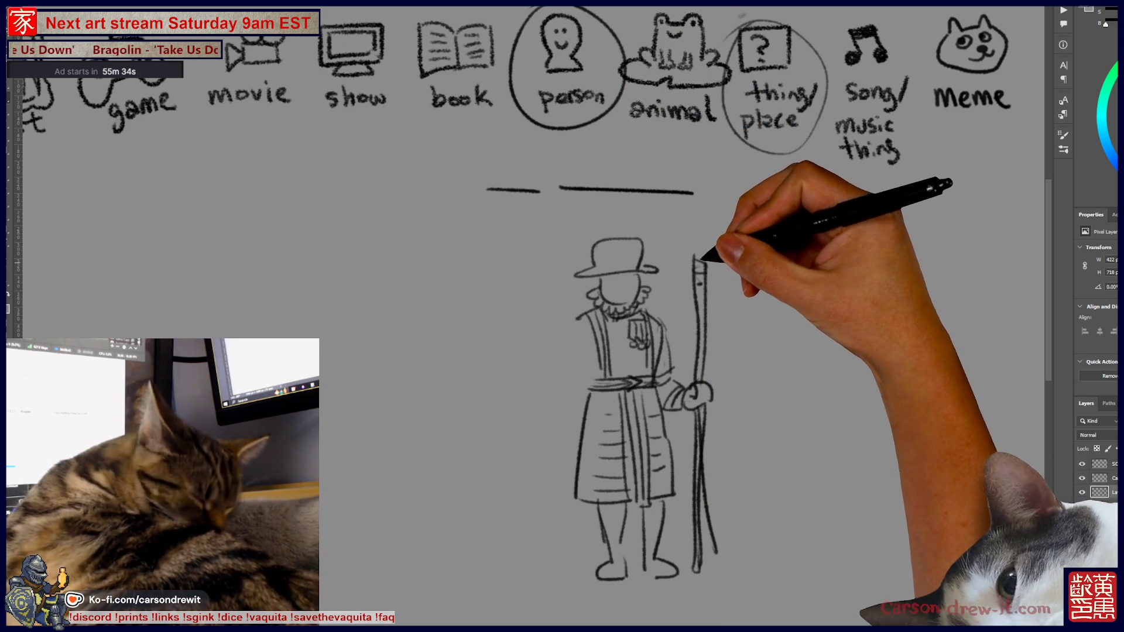
drag(698, 258, 739, 296)
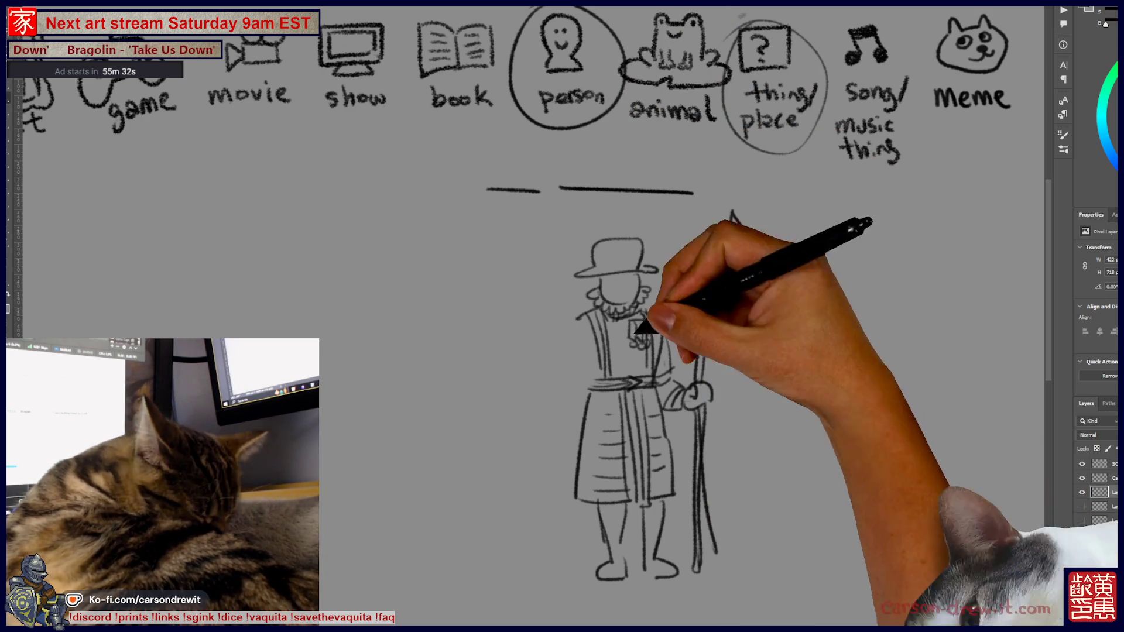
drag(690, 380, 743, 395)
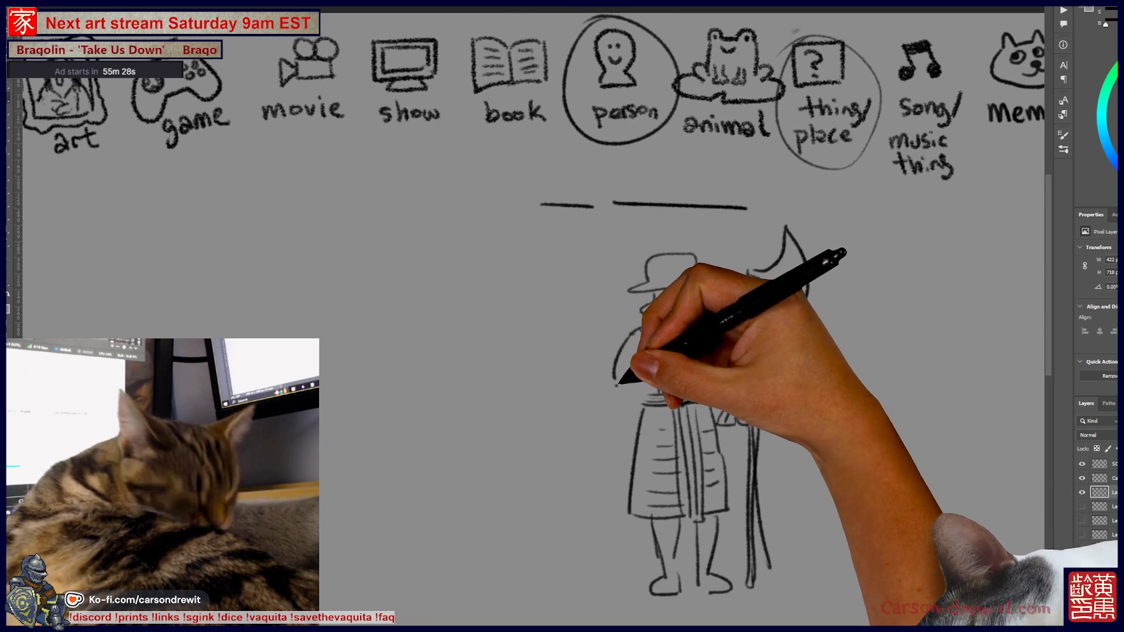
Step: Outline the guard's coat, loop ovals around the answer blanks, and add an arrowhead and halberd blade
drag(626, 345, 620, 421)
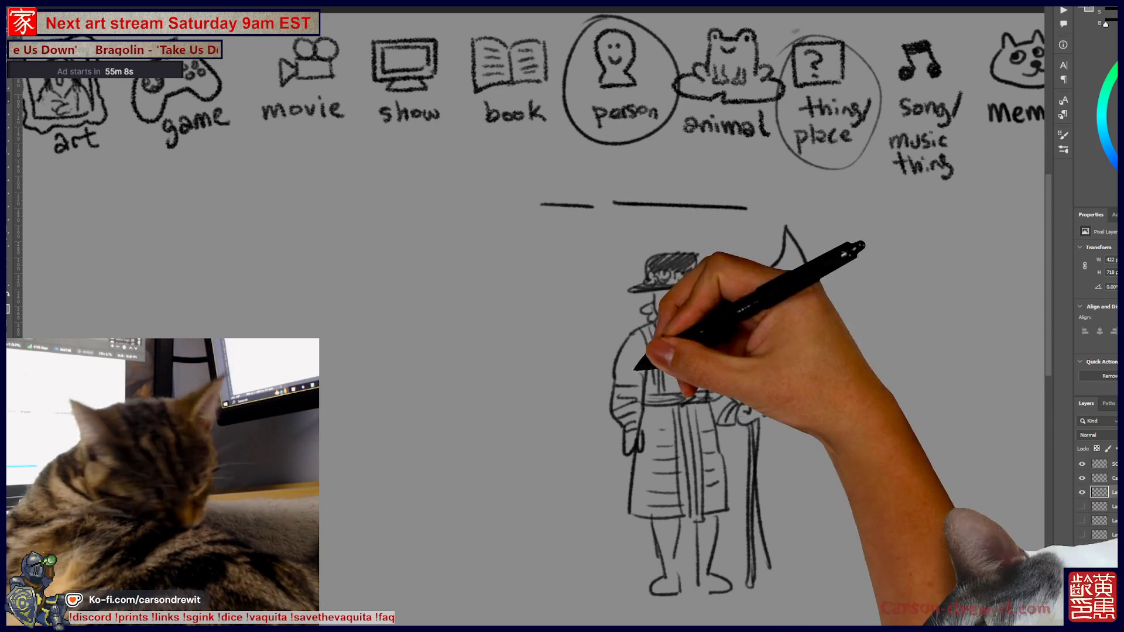
drag(699, 392, 661, 400)
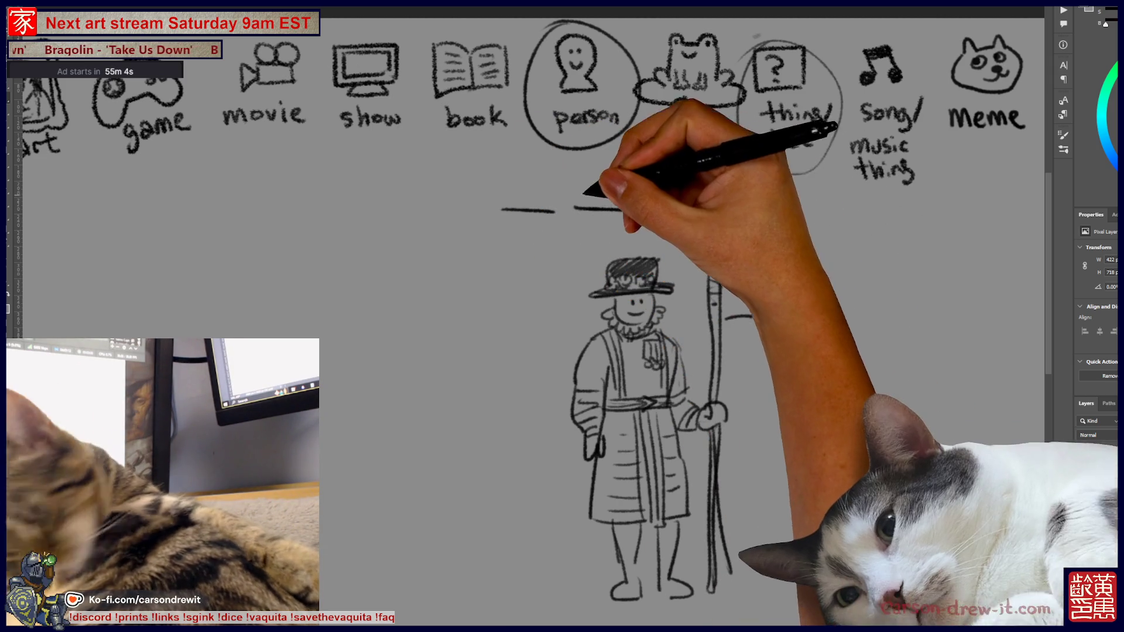
drag(541, 175, 735, 221)
mouse_move(585, 176)
mouse_down()
mouse_move(539, 237)
mouse_move(580, 305)
mouse_up()
mouse_move(693, 272)
mouse_down()
mouse_move(594, 306)
mouse_move(629, 352)
mouse_up()
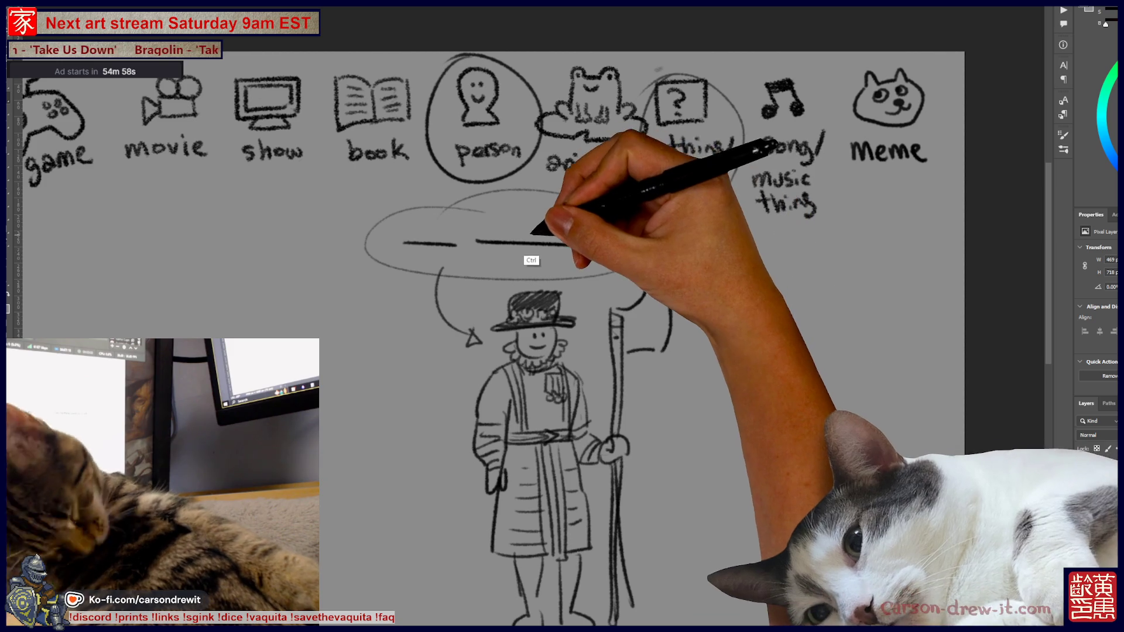
mouse_move(515, 214)
mouse_down()
mouse_move(585, 216)
mouse_move(755, 283)
mouse_up()
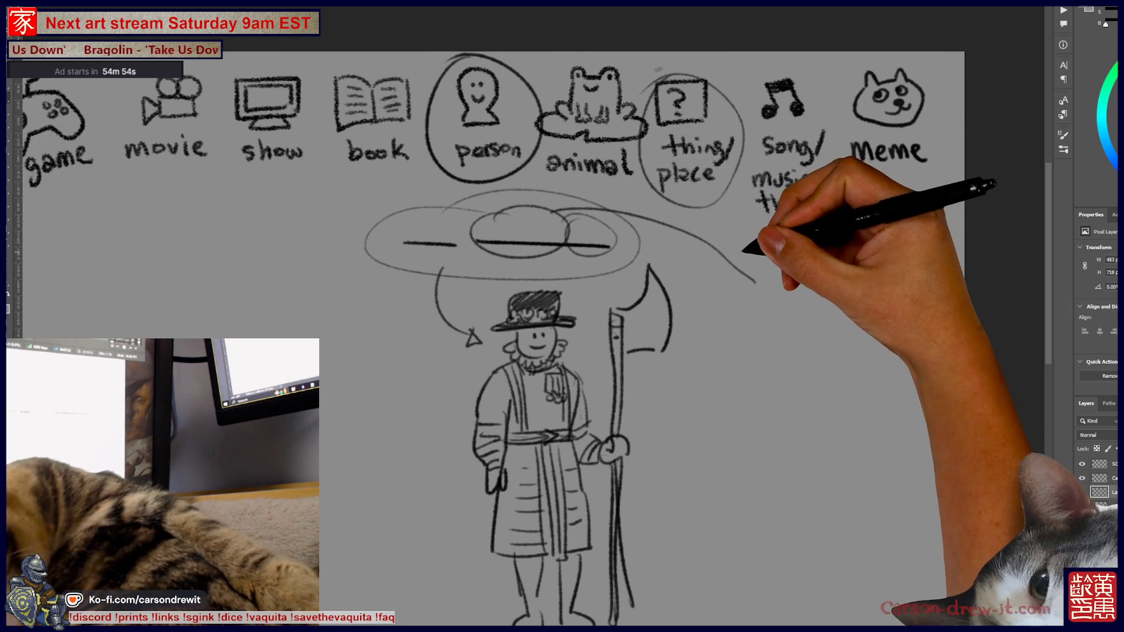
key(ctrl+z)
mouse_move(807, 309)
mouse_down()
mouse_move(840, 283)
mouse_move(846, 310)
mouse_up()
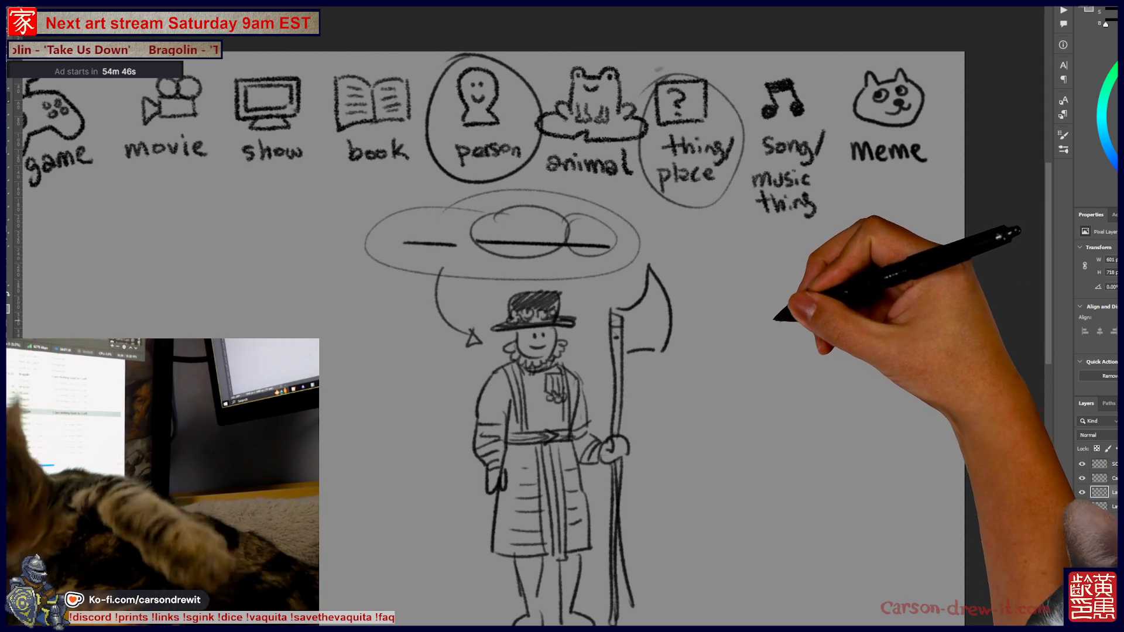
Step: Try a small face and arcs right of the halberd, undoing the unwanted strokes
drag(831, 281, 829, 280)
click(817, 297)
click(827, 299)
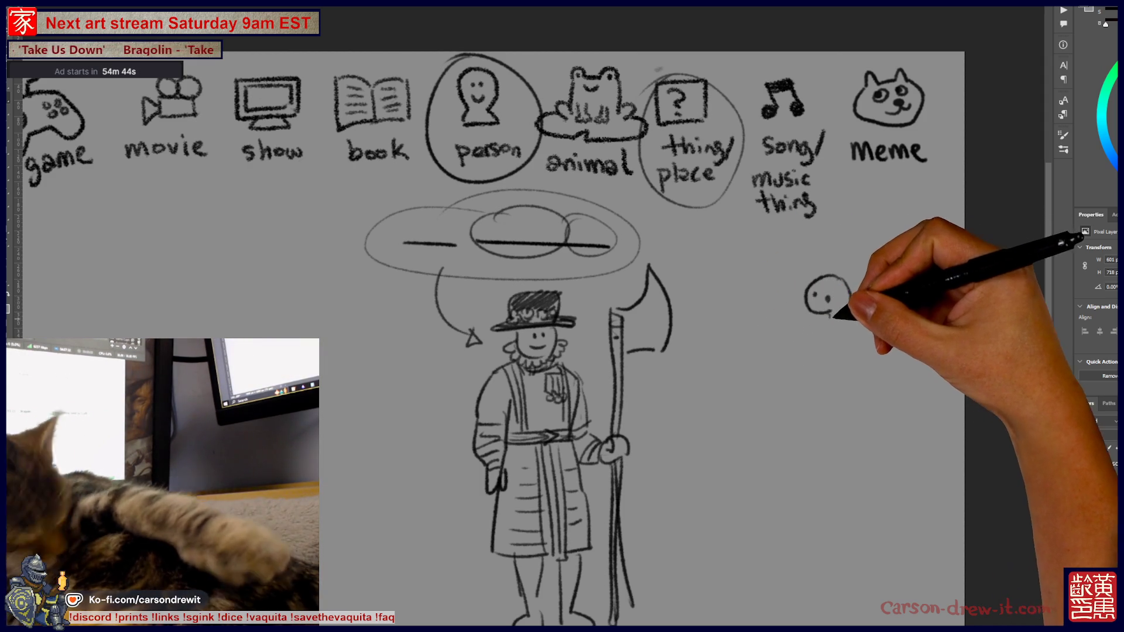
drag(843, 319, 856, 378)
key(ctrl+z)
key(ctrl+z)
key(ctrl+z)
key(ctrl+z)
key(ctrl+z)
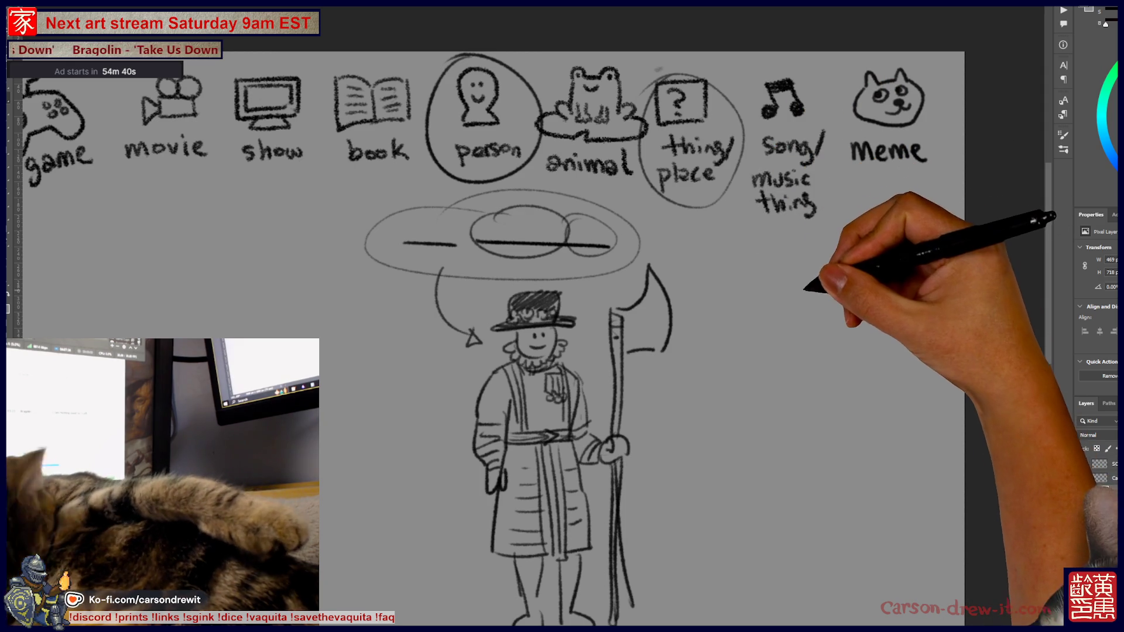
drag(810, 304, 851, 304)
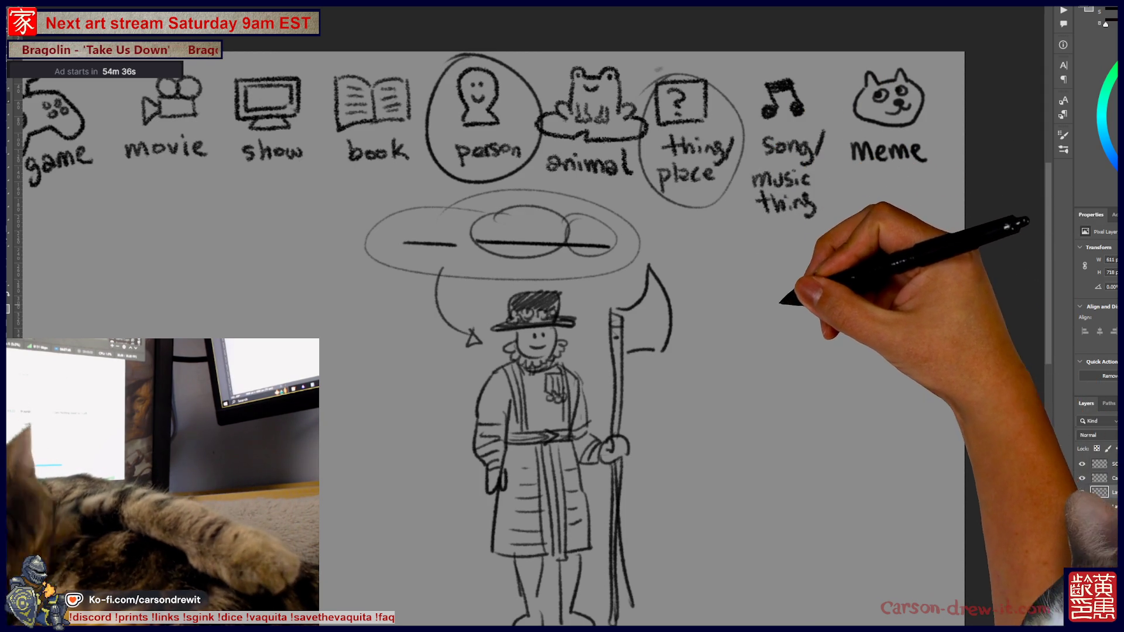
drag(778, 302, 739, 313)
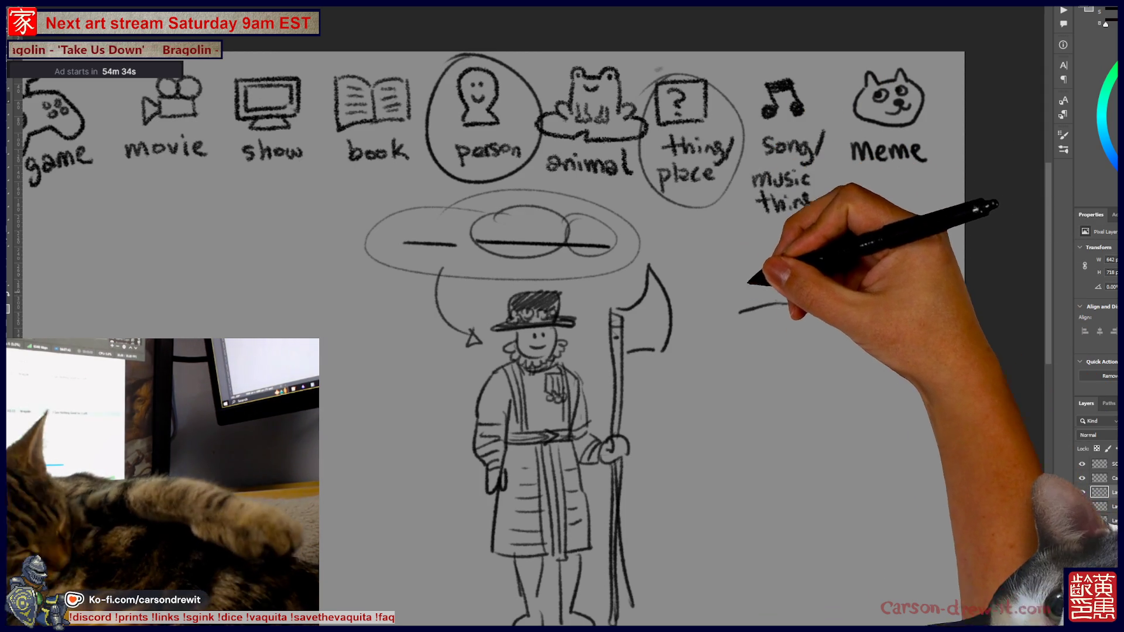
key(ctrl+z)
mouse_move(791, 303)
mouse_down()
mouse_move(860, 328)
mouse_move(862, 360)
mouse_up()
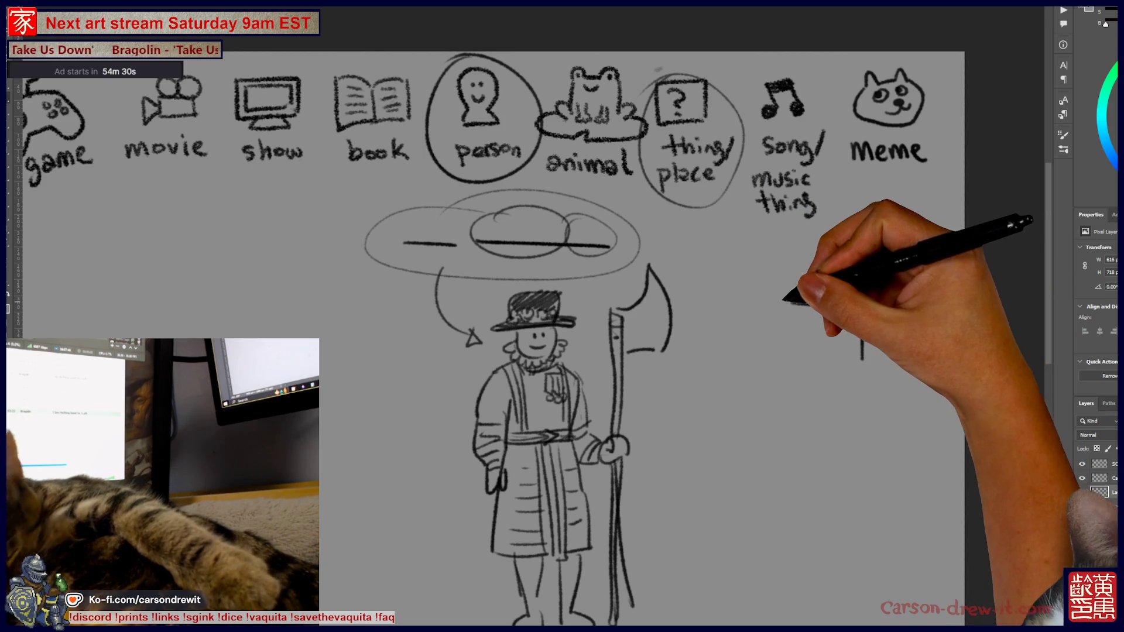
key(ctrl+z)
key(ctrl+z)
key(ctrl+z)
Step: Draw the cow's horned head with snout, eyes and an exclamation mark above it
drag(704, 280, 688, 339)
key(ctrl+shift+z)
key(ctrl+shift+z)
key(ctrl+shift+z)
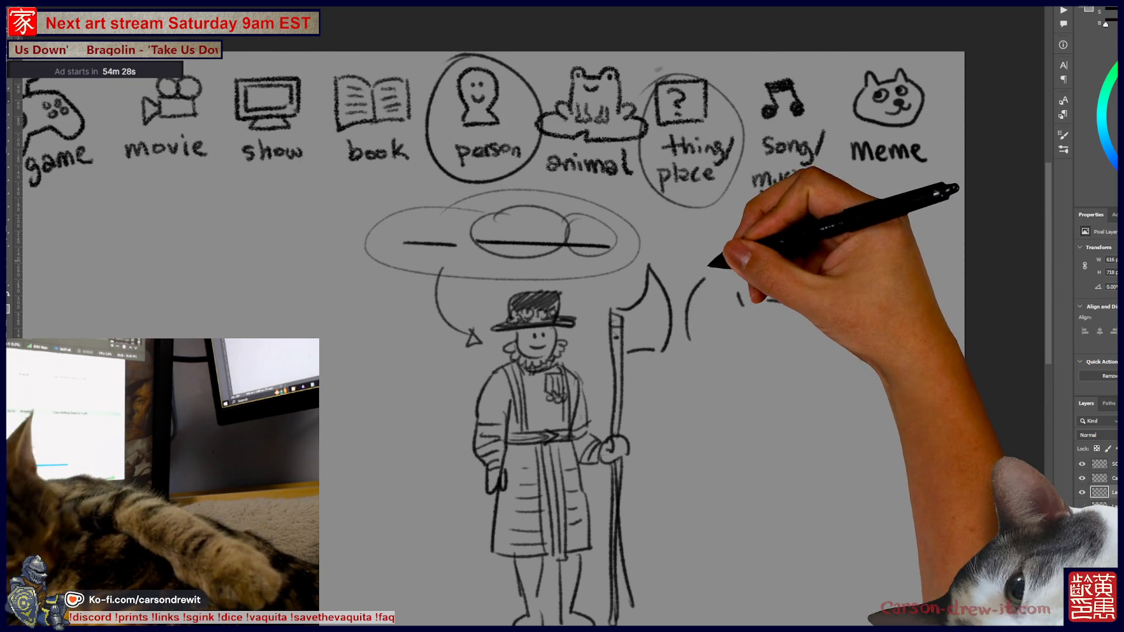
mouse_move(692, 260)
mouse_down()
mouse_move(727, 252)
mouse_move(751, 262)
mouse_move(733, 297)
mouse_up()
click(727, 272)
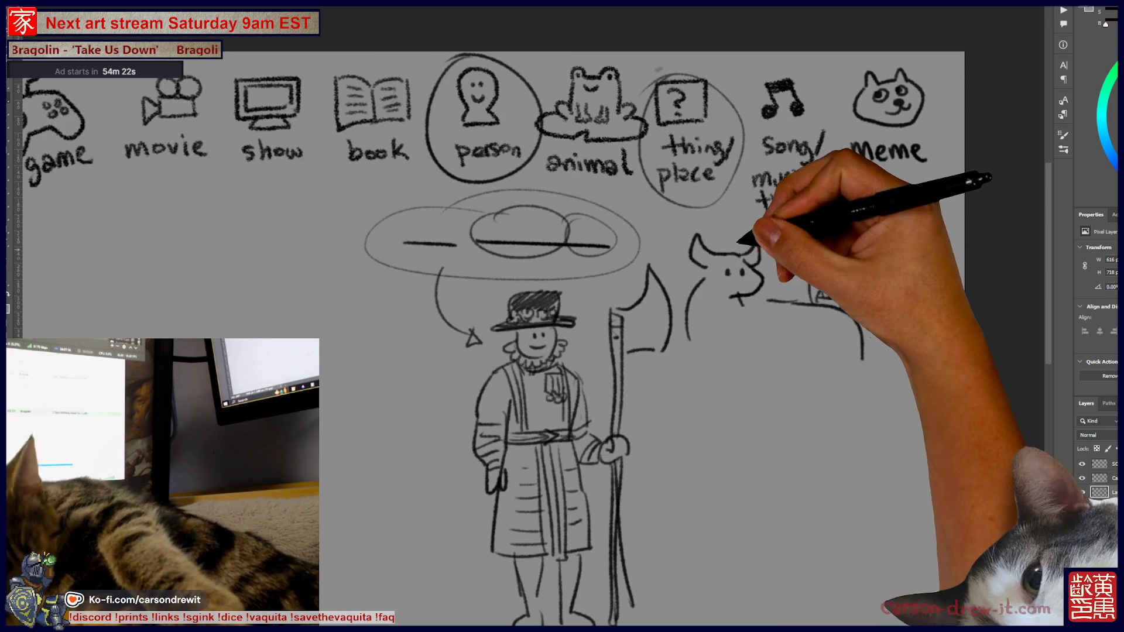
drag(729, 225, 730, 240)
click(729, 249)
Step: Complete the cow's body, legs and curly tail, with a little rump face holding a fork and knife
drag(739, 301, 787, 302)
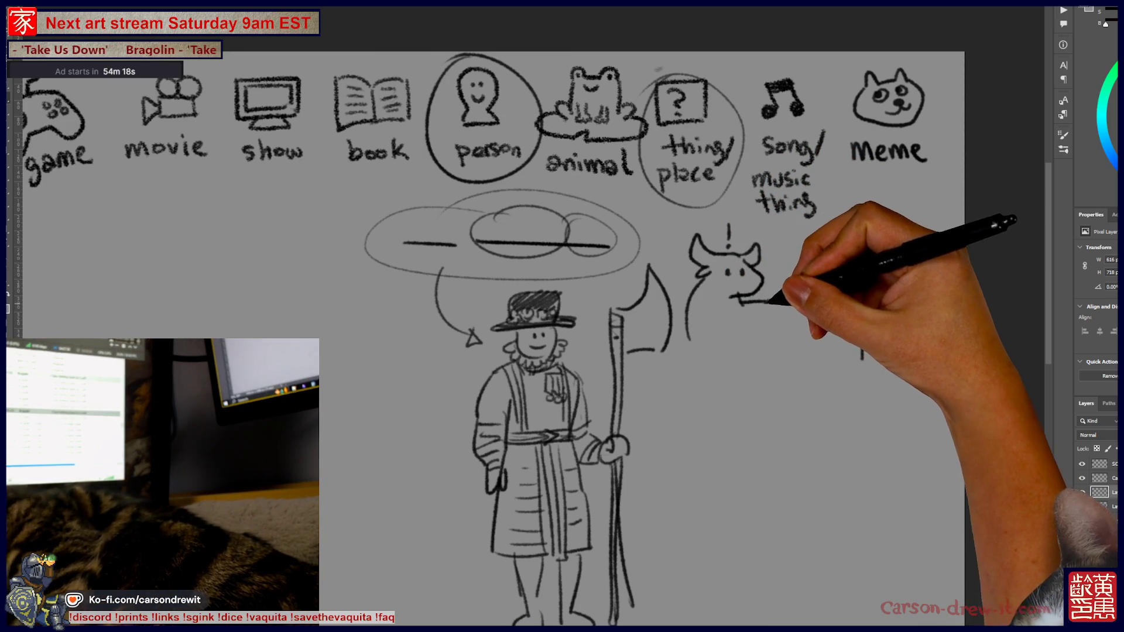
mouse_move(705, 345)
mouse_down()
mouse_move(715, 416)
mouse_move(767, 380)
mouse_move(831, 377)
mouse_up()
mouse_move(787, 302)
mouse_down()
mouse_move(863, 374)
mouse_move(838, 388)
mouse_move(863, 354)
mouse_up()
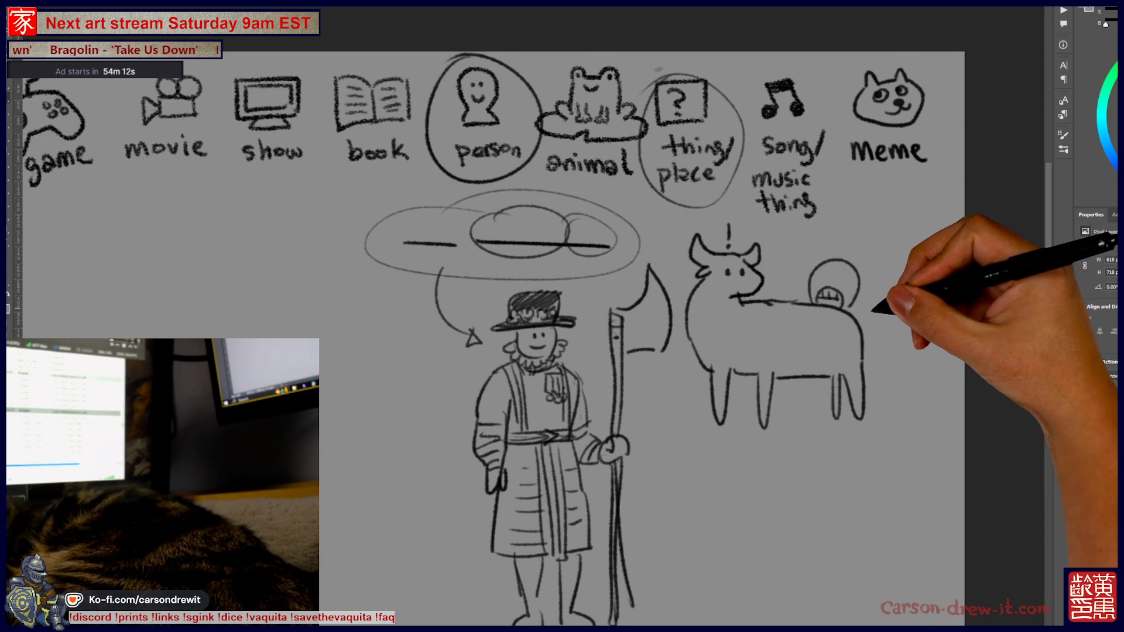
drag(862, 331, 904, 328)
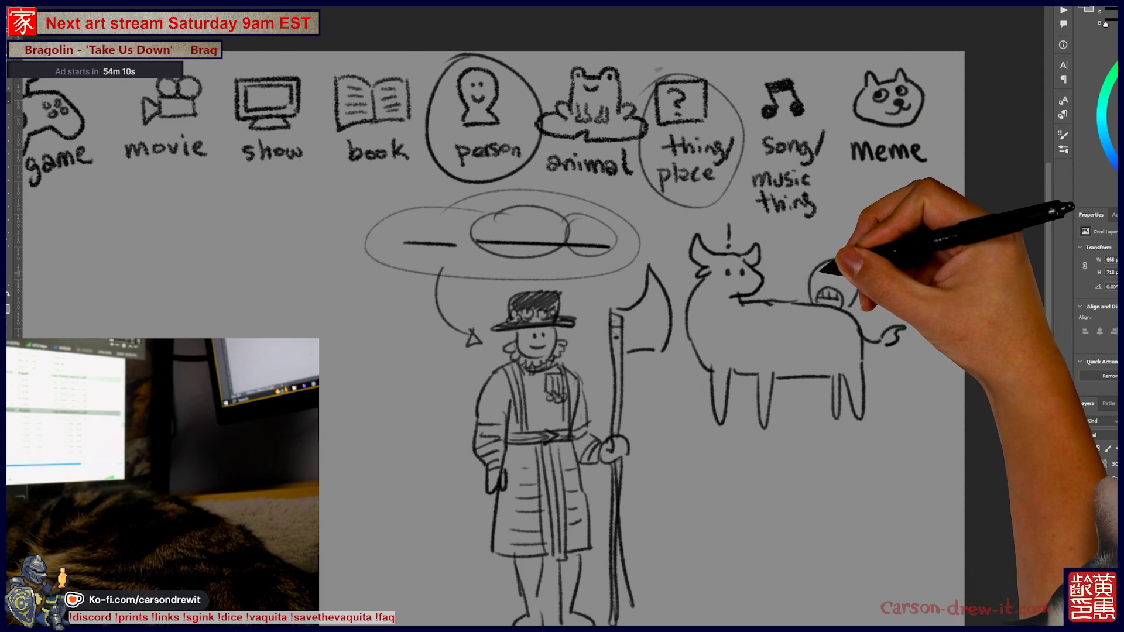
mouse_move(819, 274)
mouse_down()
mouse_move(834, 276)
mouse_move(819, 296)
mouse_up()
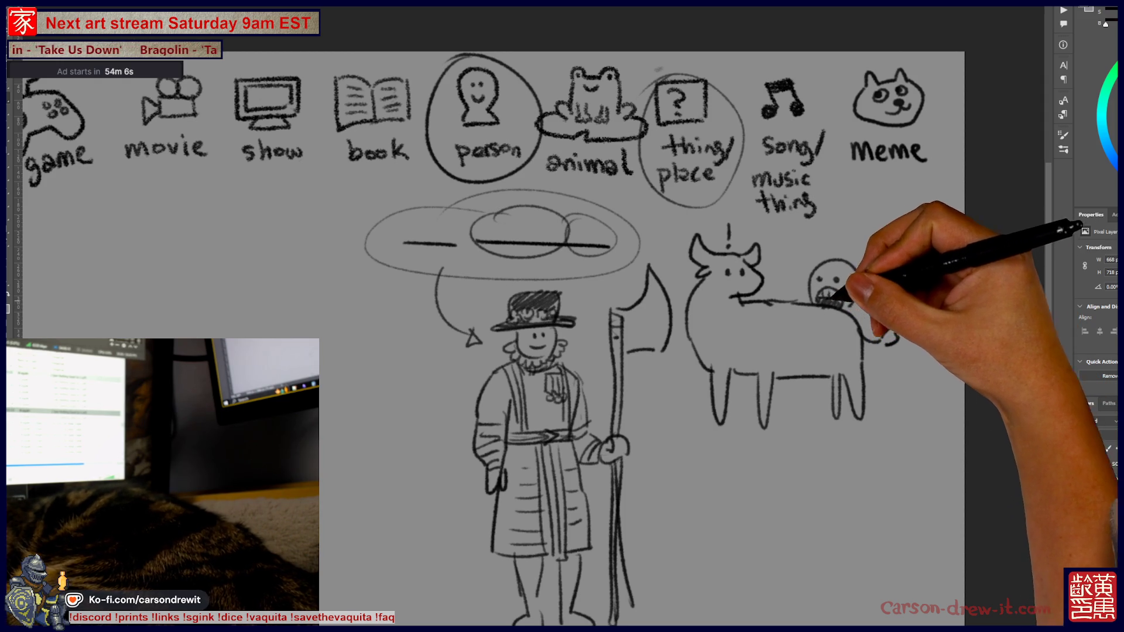
drag(876, 281, 879, 317)
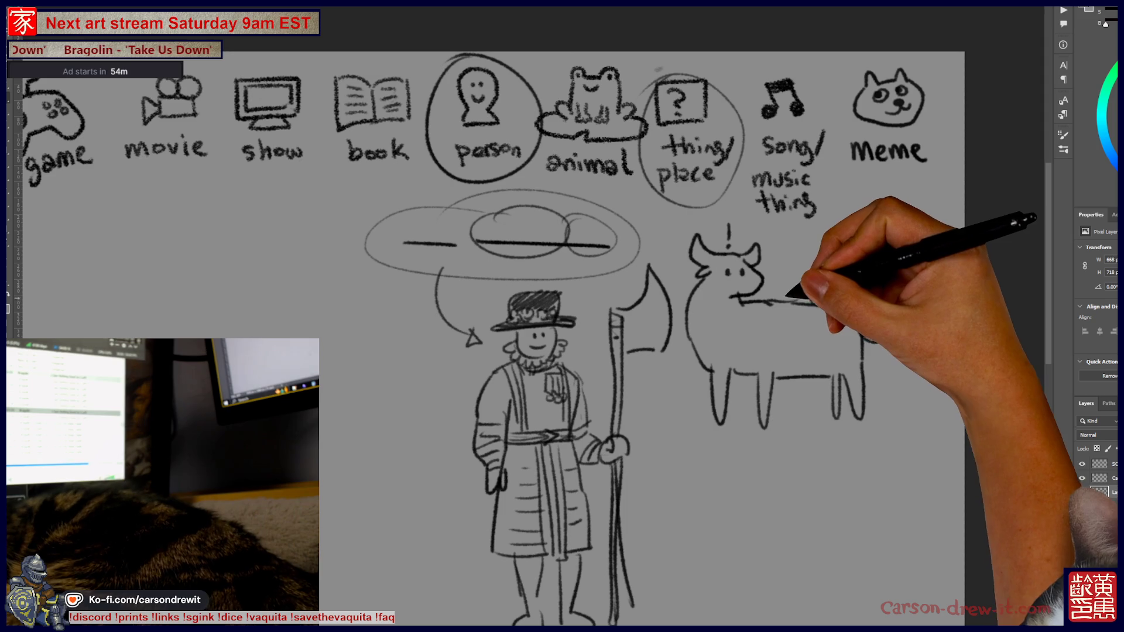
drag(785, 298, 791, 271)
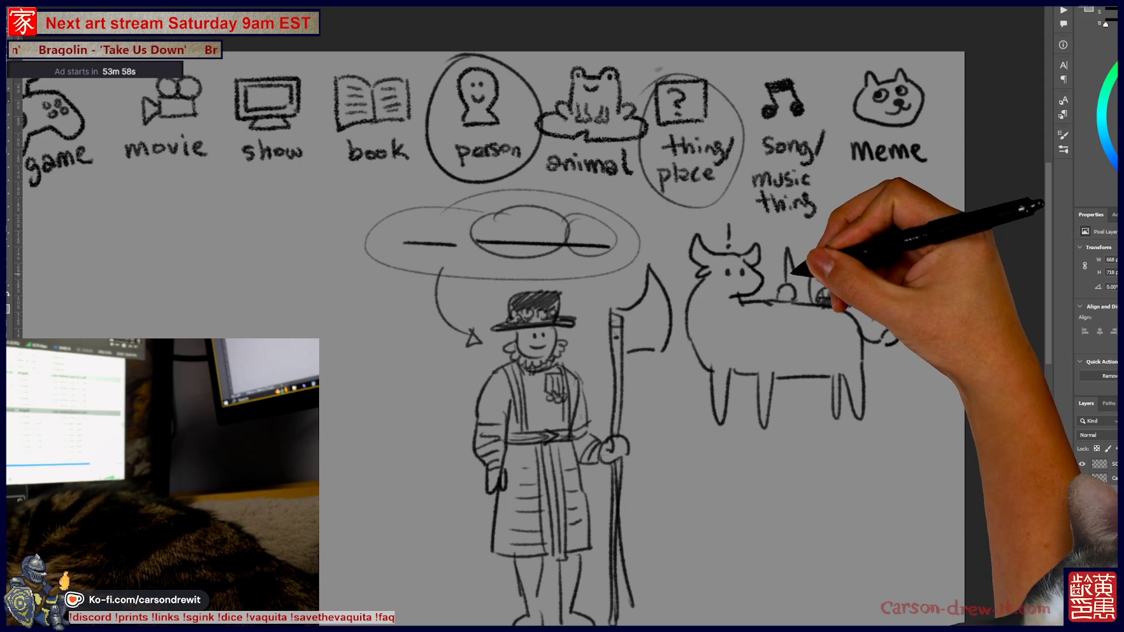
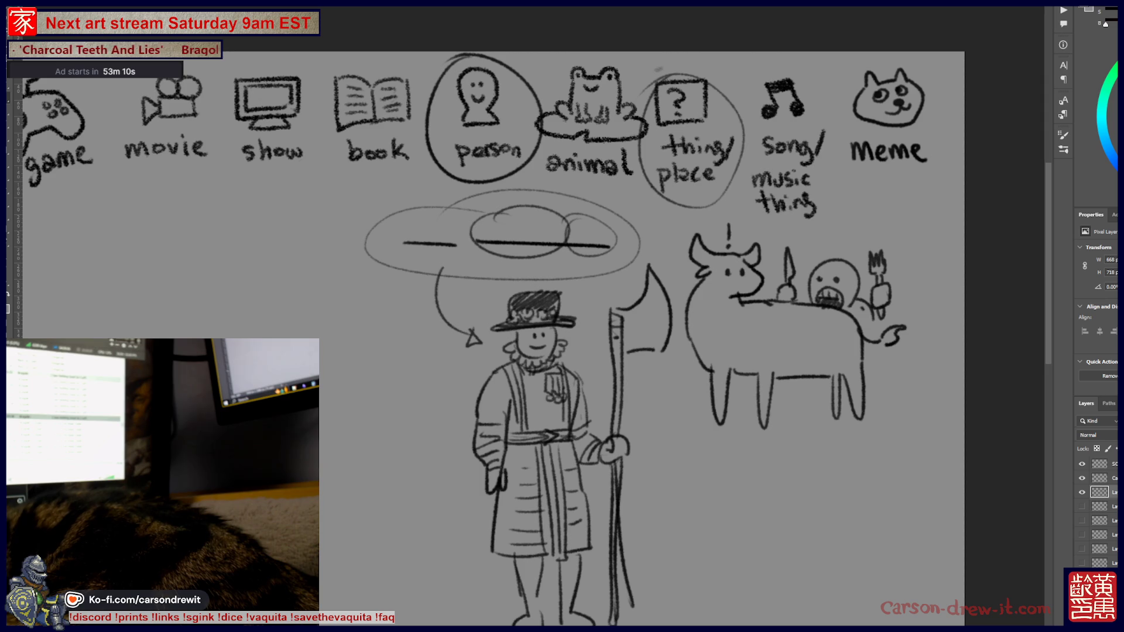
Step: Return to Photoshop and hide the yeoman, cow and thought-bubble sketch layer
key(alt+Tab)
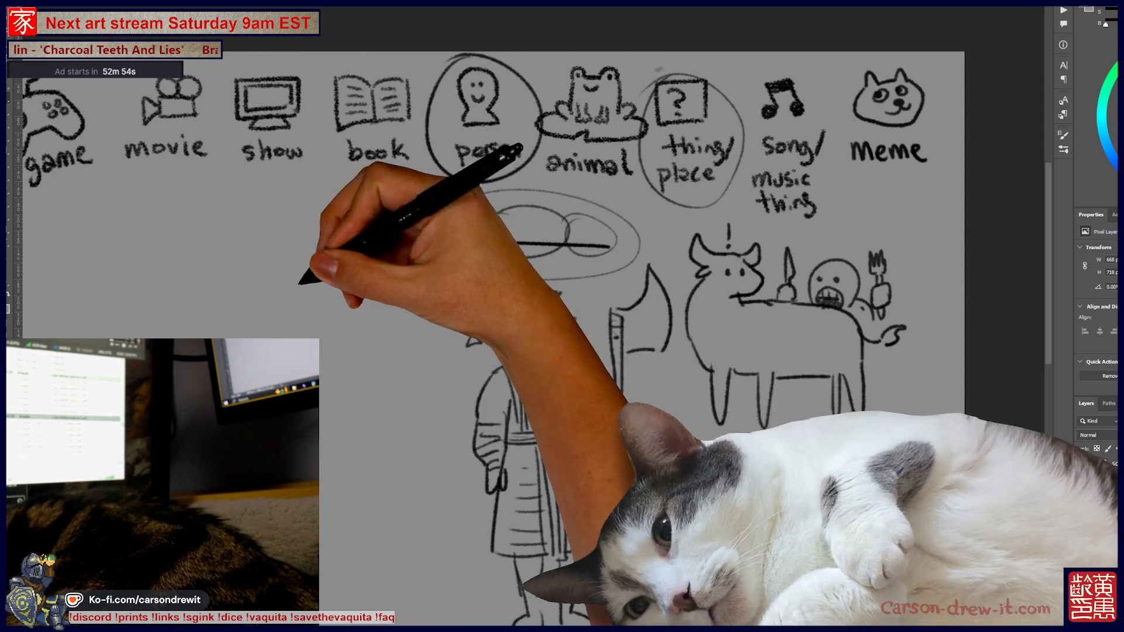
click(1081, 492)
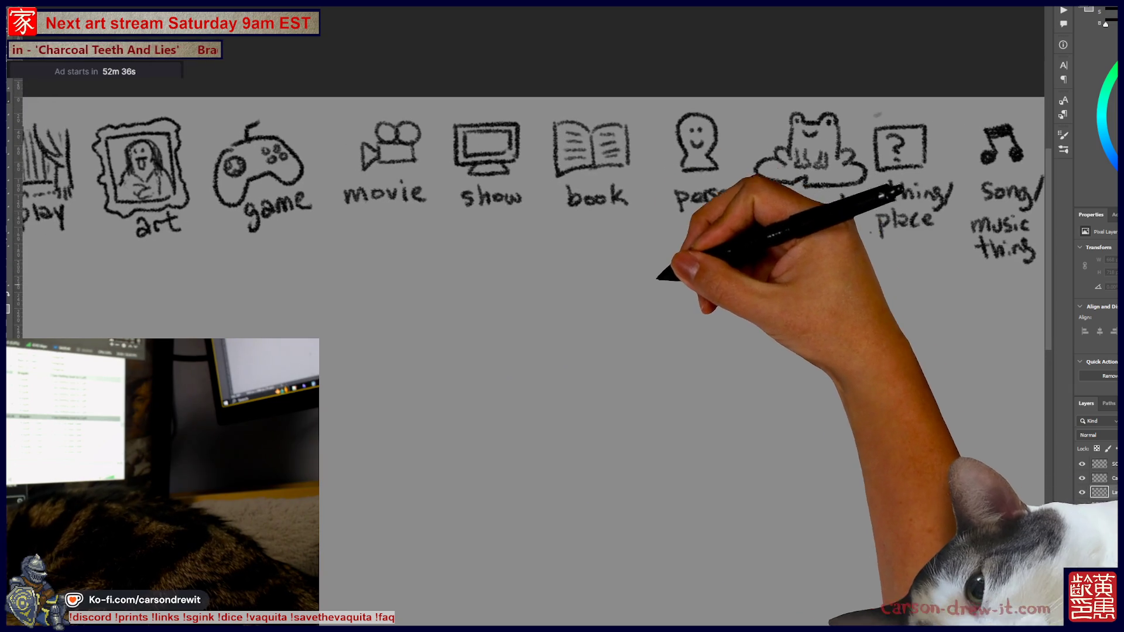
Step: Draw two blank underlines and circle the show and movie icons
click(534, 272)
shift+click(634, 270)
click(666, 270)
shift+click(753, 270)
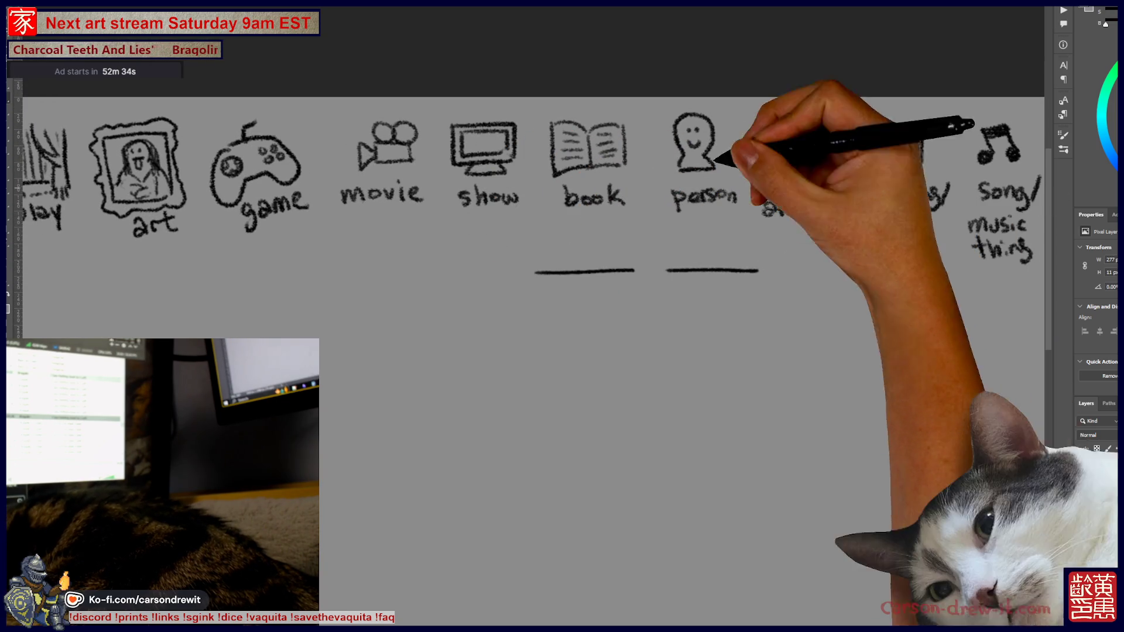
drag(500, 102, 526, 202)
drag(544, 151, 500, 102)
drag(381, 99, 374, 101)
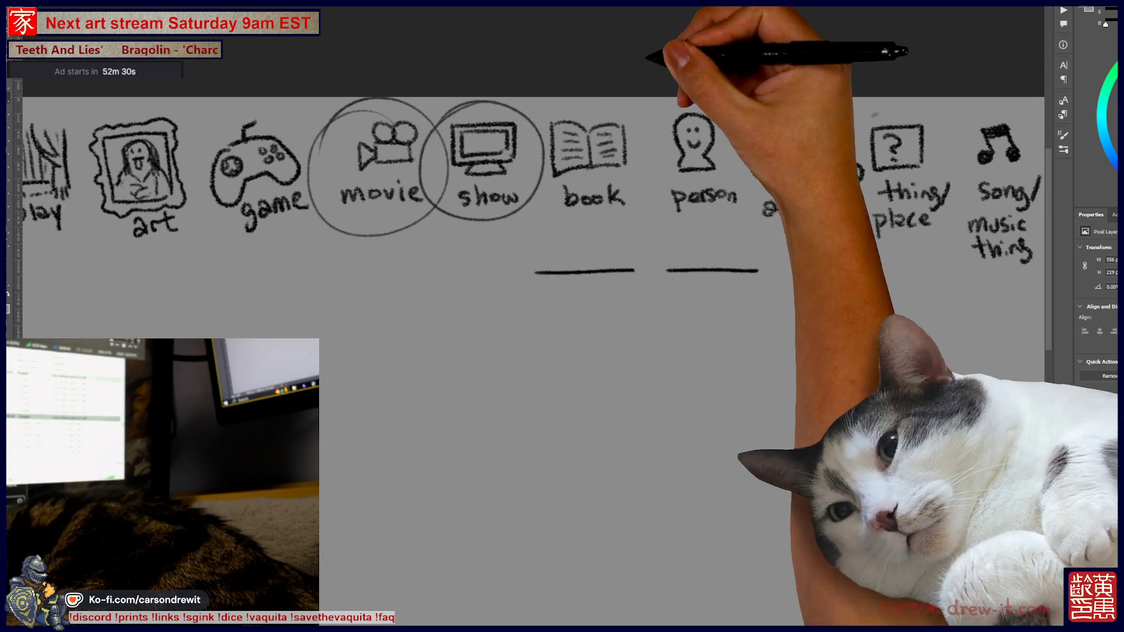
Step: Redraw the second blank underline near the frog and thing/place icons
drag(720, 221, 678, 176)
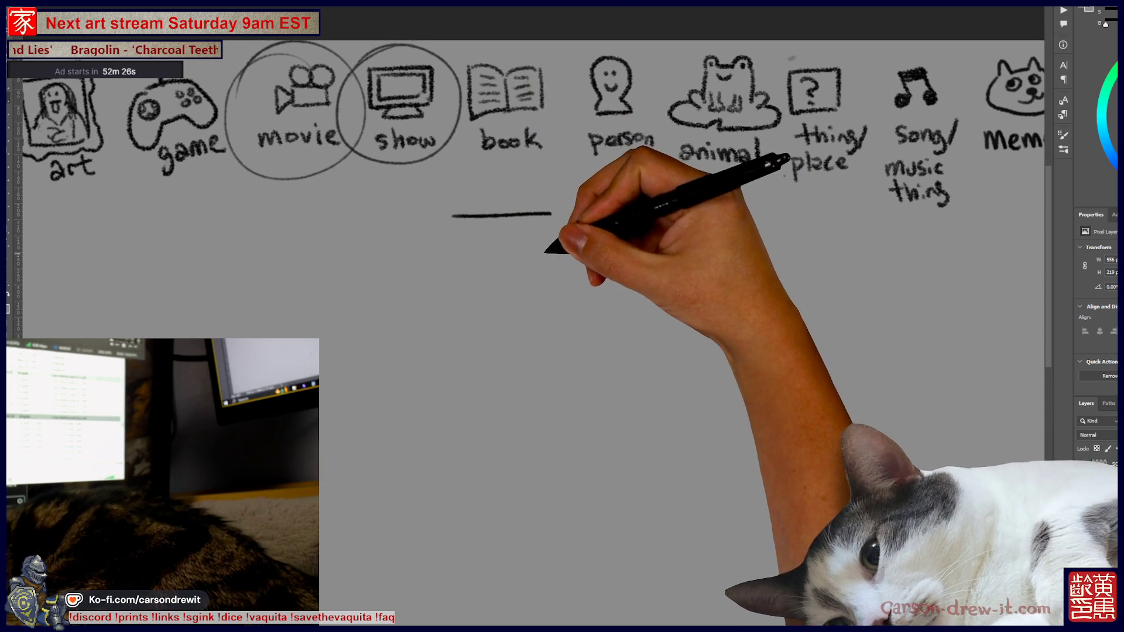
drag(622, 223, 651, 223)
mouse_move(624, 279)
mouse_down()
mouse_move(627, 246)
mouse_move(638, 244)
mouse_up()
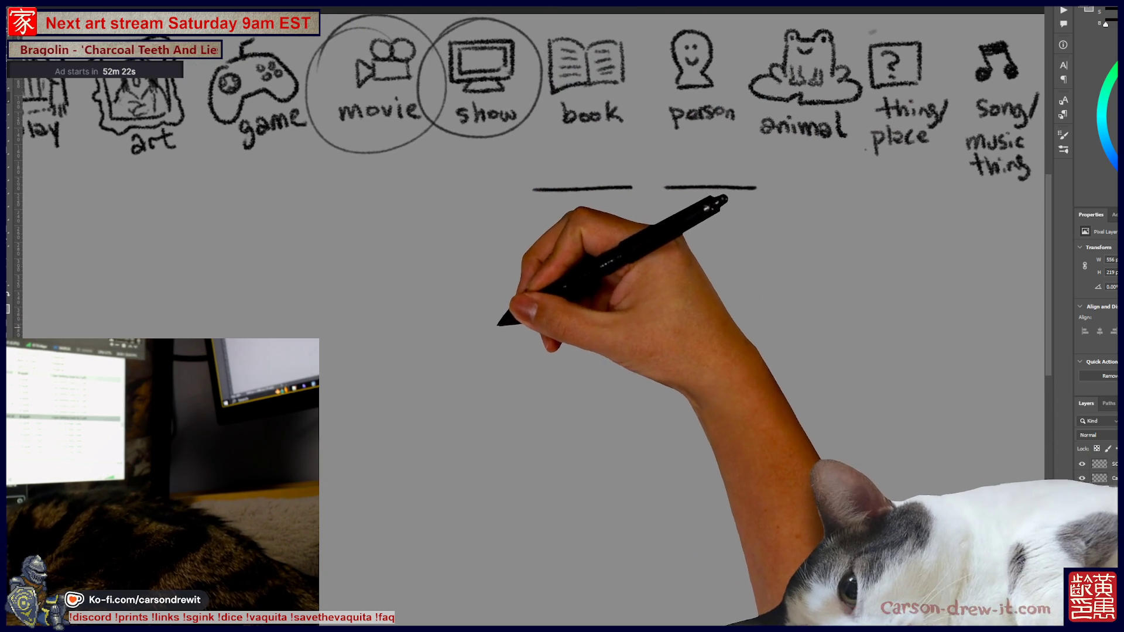
drag(465, 298, 424, 307)
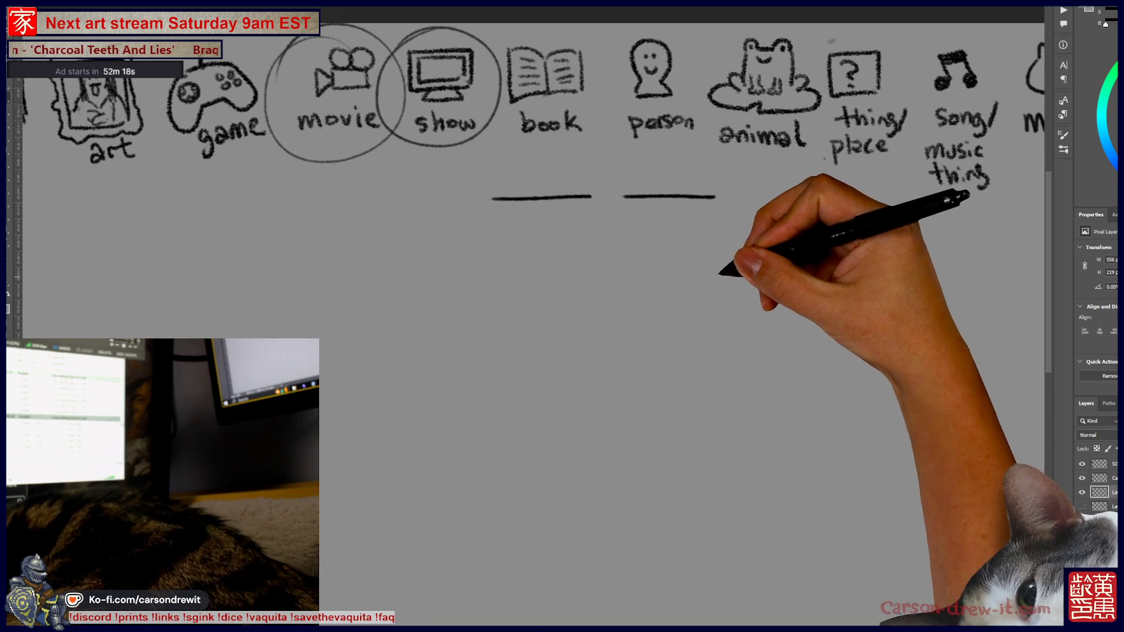
Step: Sketch a small knight with a T visor and a hatched tunic, plus a plumed helmet
mouse_move(743, 252)
mouse_down()
mouse_move(742, 280)
mouse_move(764, 281)
mouse_move(738, 280)
mouse_move(778, 306)
mouse_move(753, 281)
mouse_up()
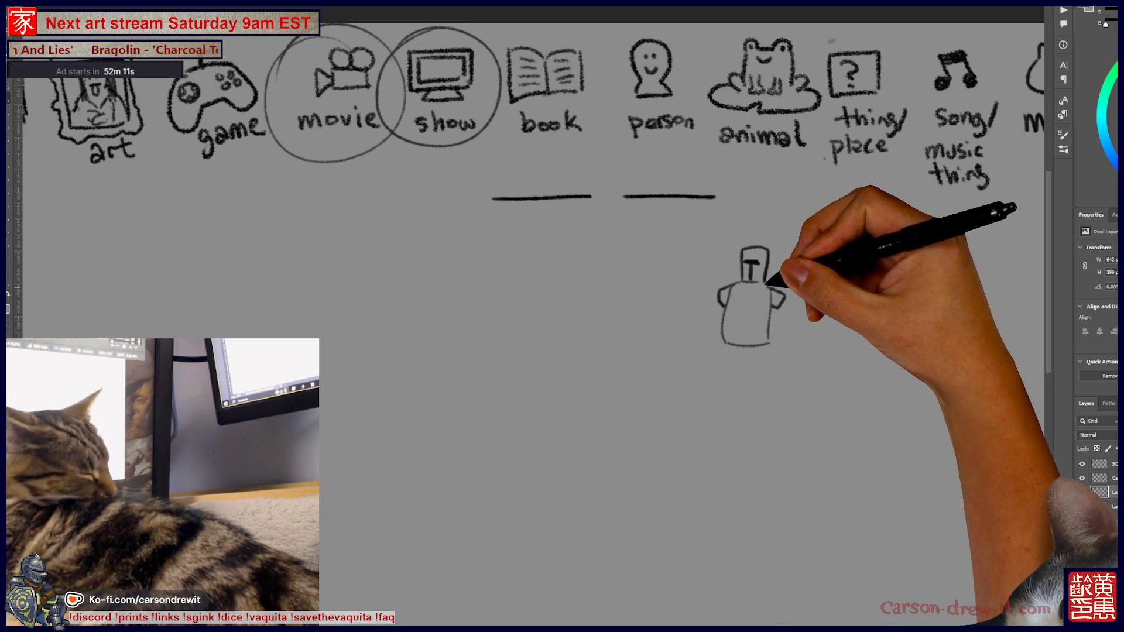
mouse_move(726, 345)
mouse_down()
mouse_move(769, 352)
mouse_move(761, 293)
mouse_up()
drag(728, 349, 767, 304)
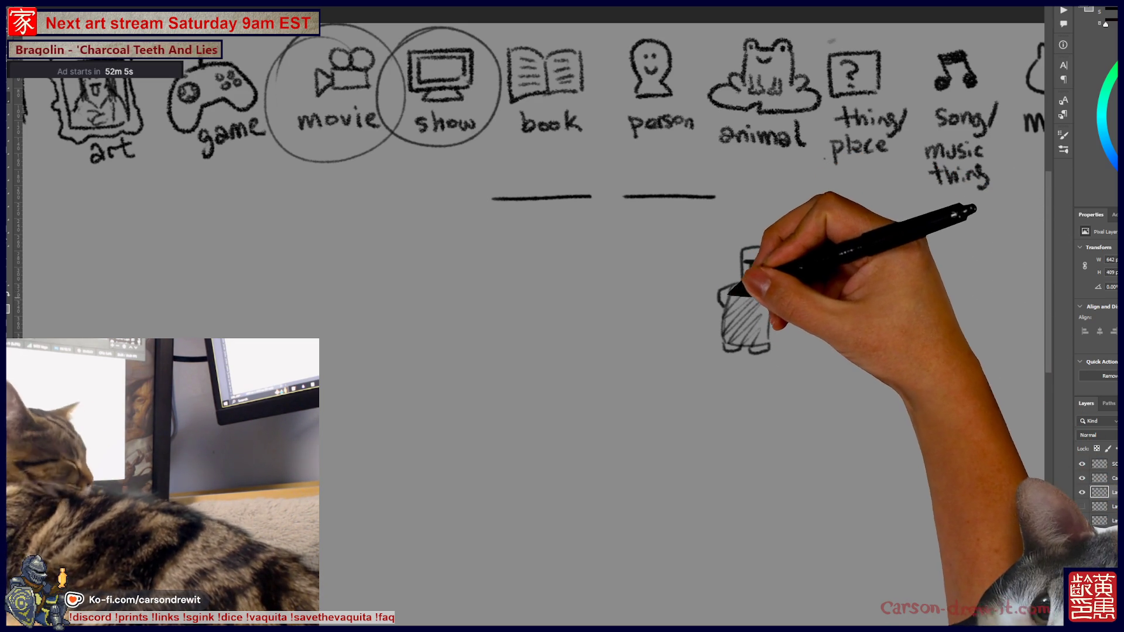
drag(742, 260, 761, 263)
drag(768, 290, 784, 304)
drag(764, 240, 782, 228)
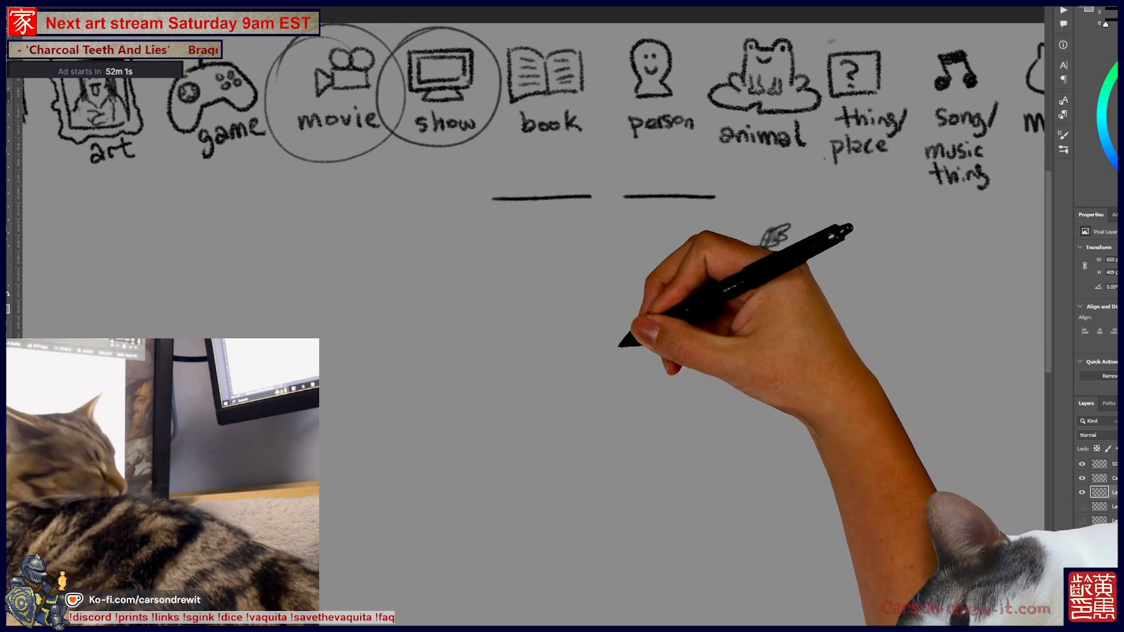
scroll(702, 351, up, 2)
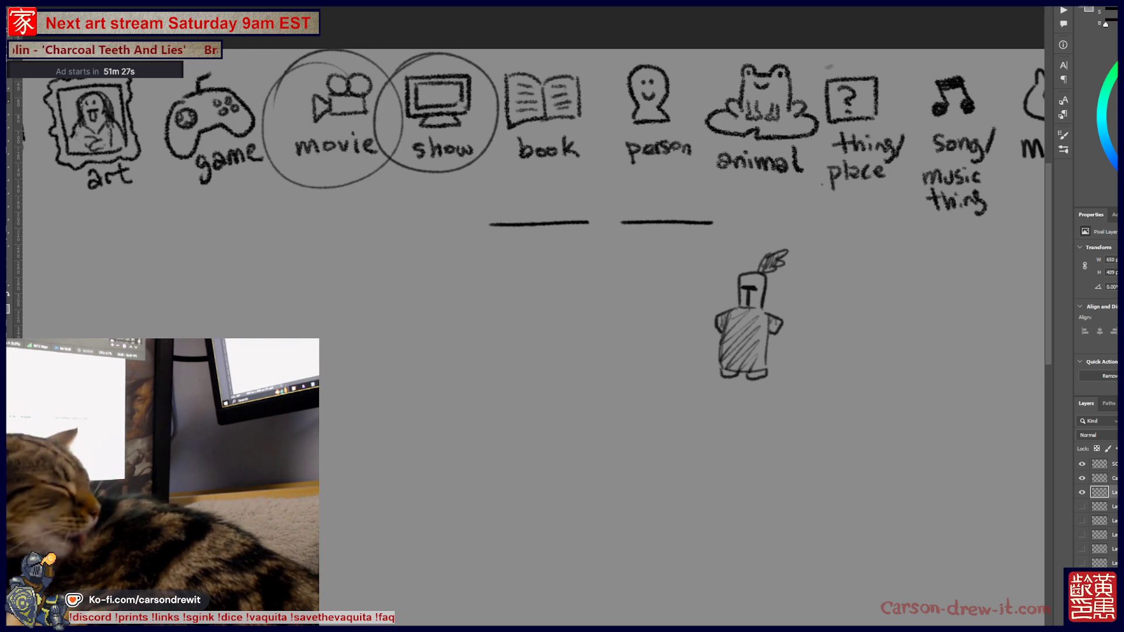
Step: Toggle the sketch layers' visibility, ending with the knight and yeoman sketches hidden
click(1082, 493)
click(1082, 506)
click(1082, 506)
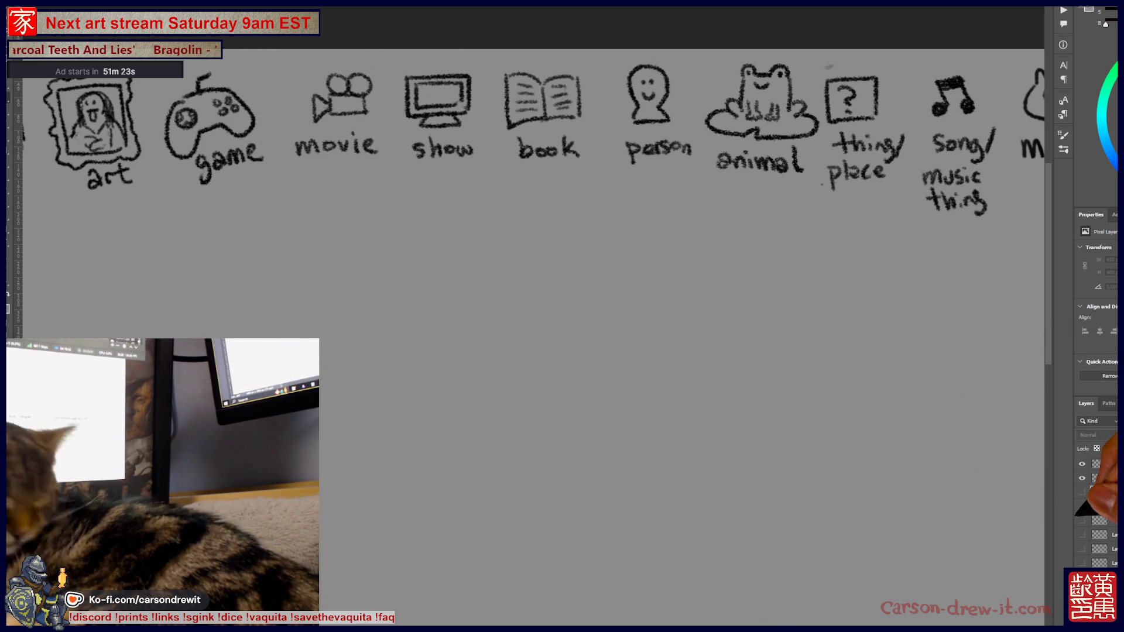
click(1082, 521)
click(1082, 520)
click(1082, 493)
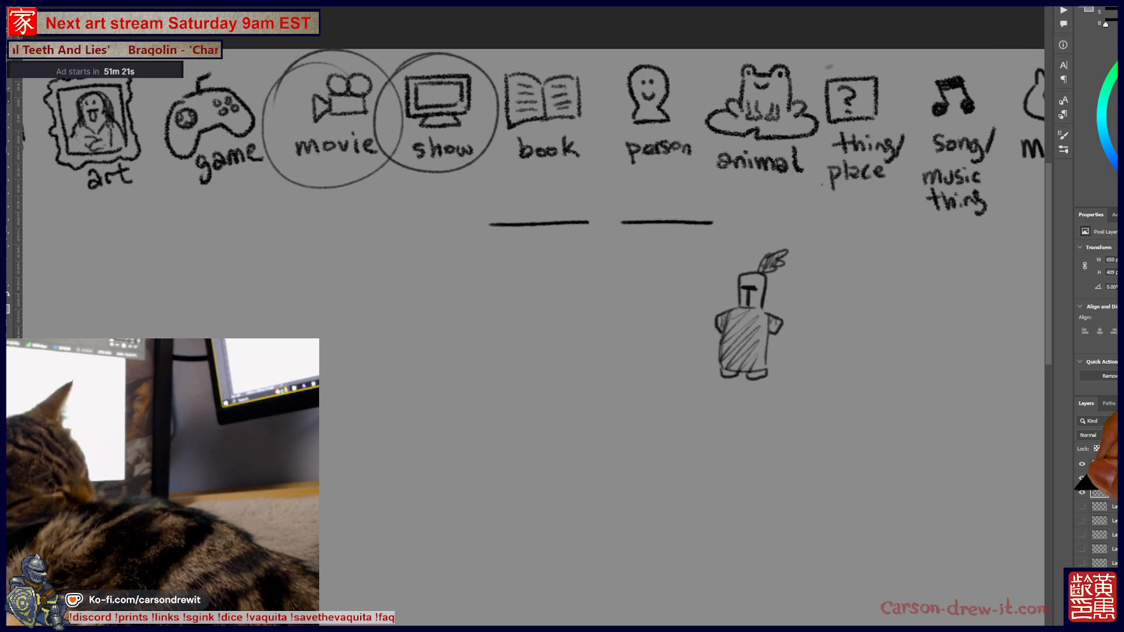
click(1081, 506)
click(1081, 507)
click(1082, 521)
click(1082, 520)
click(1082, 492)
click(1081, 492)
click(1081, 493)
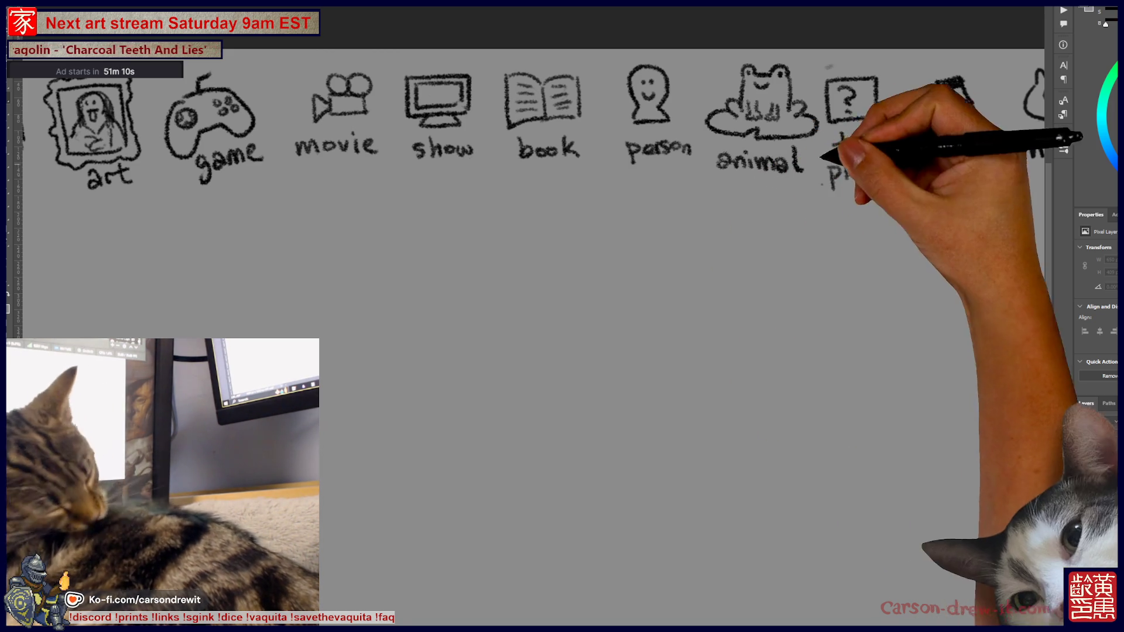
Step: Underline a blank below the animal label and sketch a campfire with logs and flames
scroll(527, 234, right, 5)
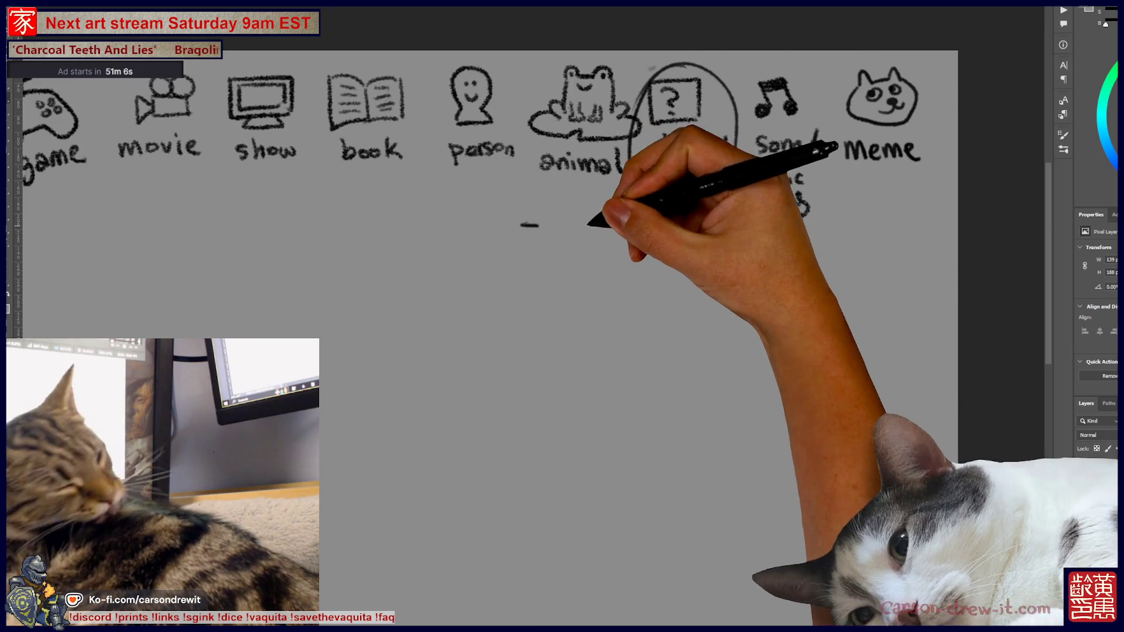
drag(627, 308, 715, 243)
drag(609, 133, 709, 134)
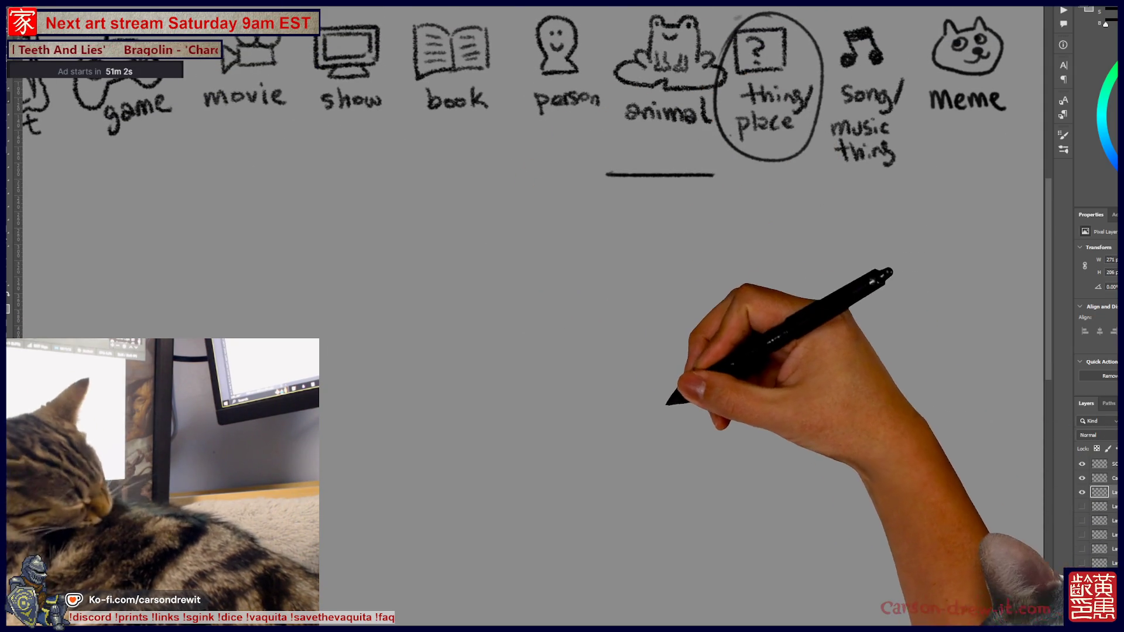
mouse_move(647, 409)
mouse_down()
mouse_move(647, 418)
mouse_move(726, 409)
mouse_up()
mouse_move(664, 393)
mouse_down()
mouse_move(664, 404)
mouse_move(684, 369)
mouse_move(716, 401)
mouse_up()
drag(756, 333, 743, 414)
Step: Sketch a seated figure left of the campfire with bent legs, an arm and a hand
mouse_move(753, 363)
mouse_down()
mouse_move(750, 375)
mouse_move(711, 348)
mouse_up()
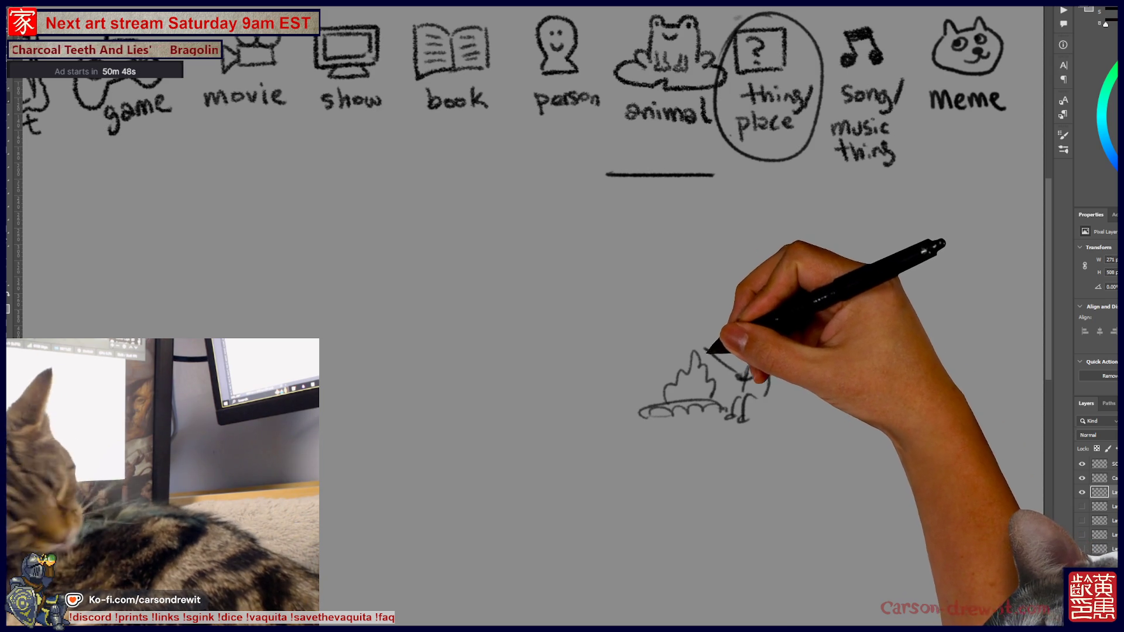
mouse_move(612, 369)
mouse_down()
mouse_move(623, 353)
mouse_move(619, 368)
mouse_up()
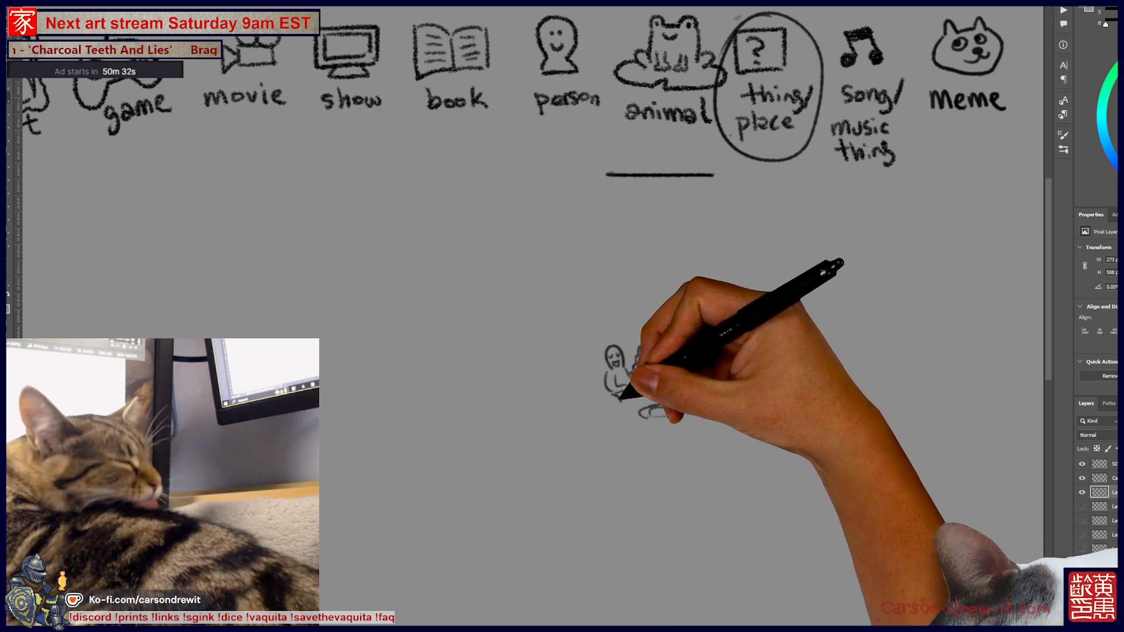
drag(620, 398, 642, 390)
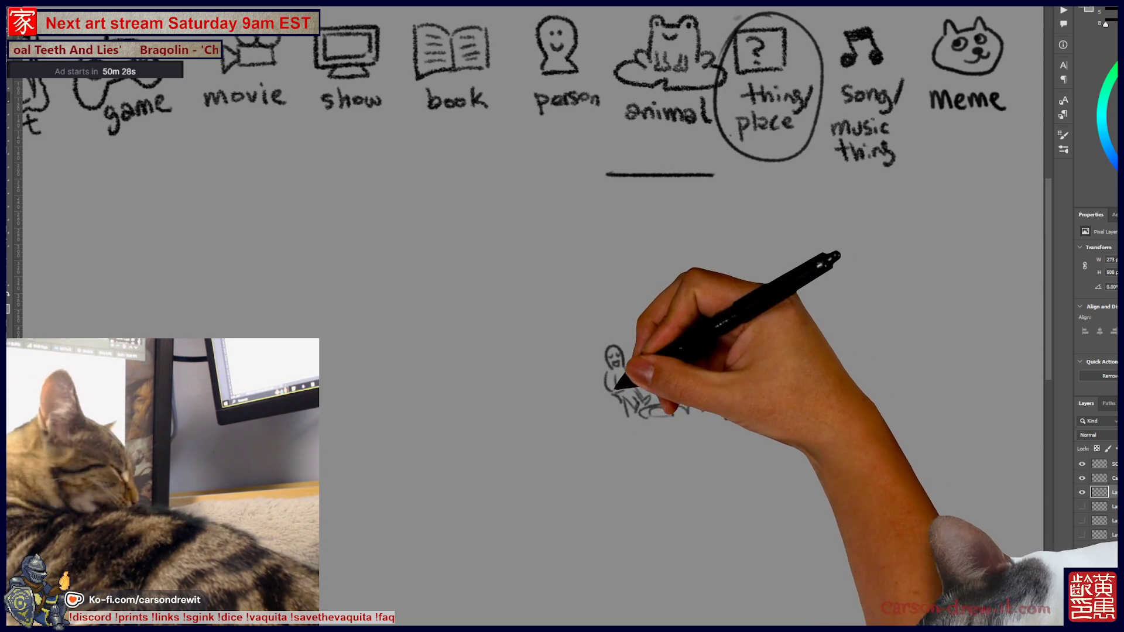
Step: Draw tall trees with scalloped, cloud-shaped treetops on the right and left
mouse_move(850, 246)
mouse_down()
mouse_move(860, 369)
mouse_move(884, 398)
mouse_up()
mouse_move(817, 202)
mouse_down()
mouse_move(812, 217)
mouse_move(929, 211)
mouse_move(940, 243)
mouse_move(914, 380)
mouse_up()
mouse_move(941, 249)
mouse_down()
mouse_move(932, 398)
mouse_move(966, 234)
mouse_up()
mouse_move(503, 251)
mouse_down()
mouse_move(539, 404)
mouse_move(565, 404)
mouse_up()
drag(452, 234, 530, 237)
drag(553, 193, 570, 218)
mouse_move(457, 267)
mouse_down()
mouse_move(405, 266)
mouse_move(471, 430)
mouse_up()
Step: Finish the left trunk and draw the house roof and outline, undoing a misplaced arch
drag(465, 307, 501, 430)
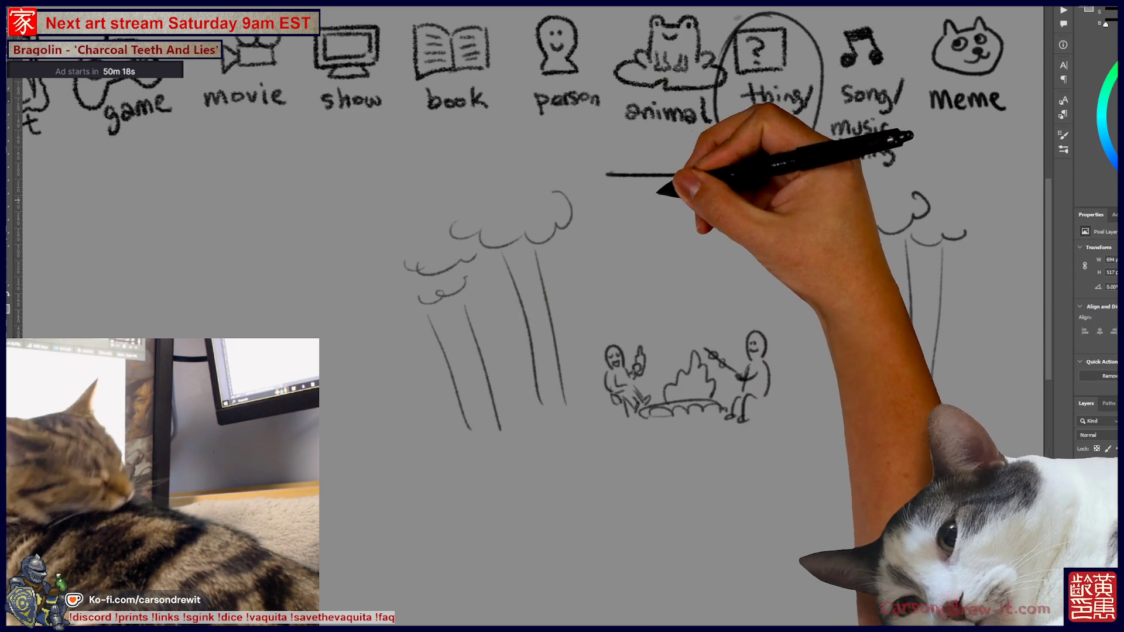
mouse_move(715, 334)
mouse_down()
mouse_move(787, 234)
mouse_move(812, 256)
mouse_up()
key(ctrl+z)
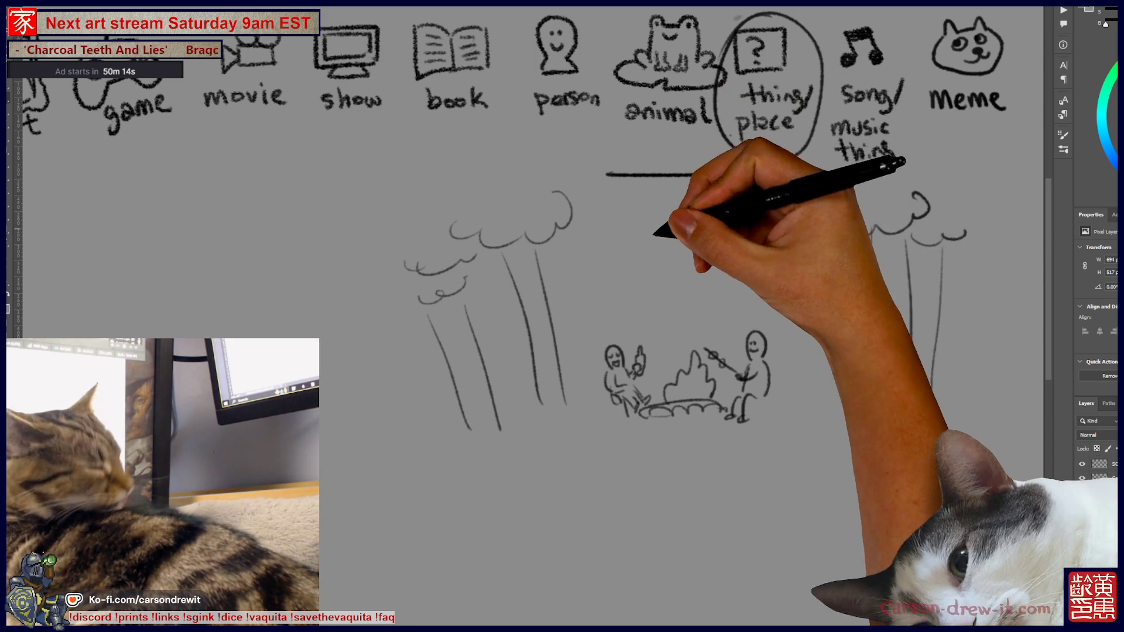
drag(759, 271, 841, 267)
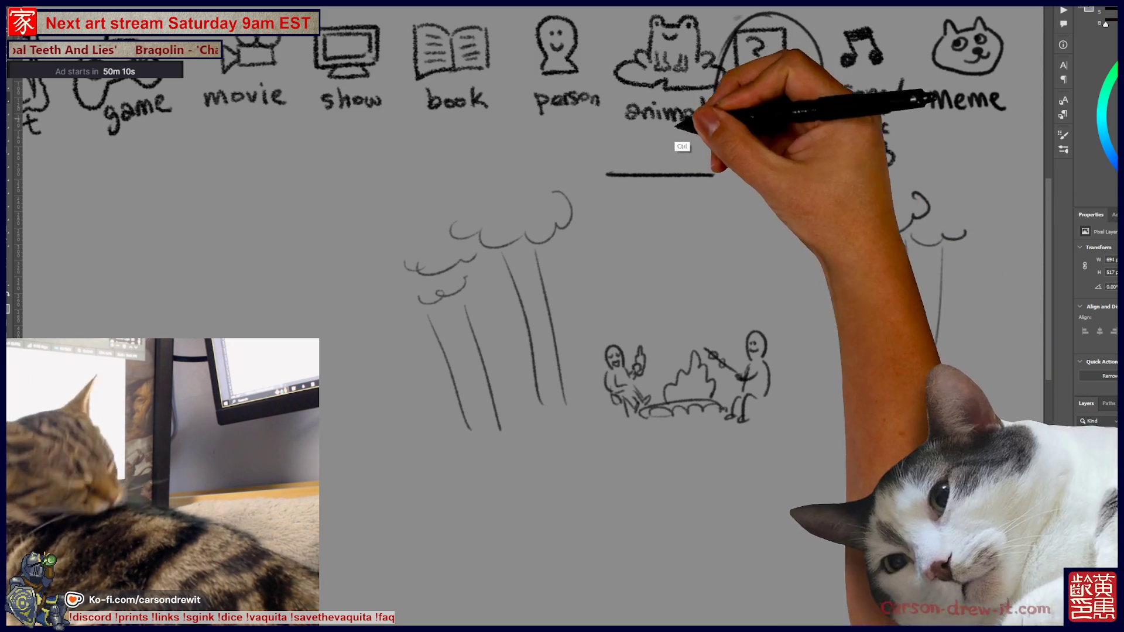
drag(691, 228, 826, 237)
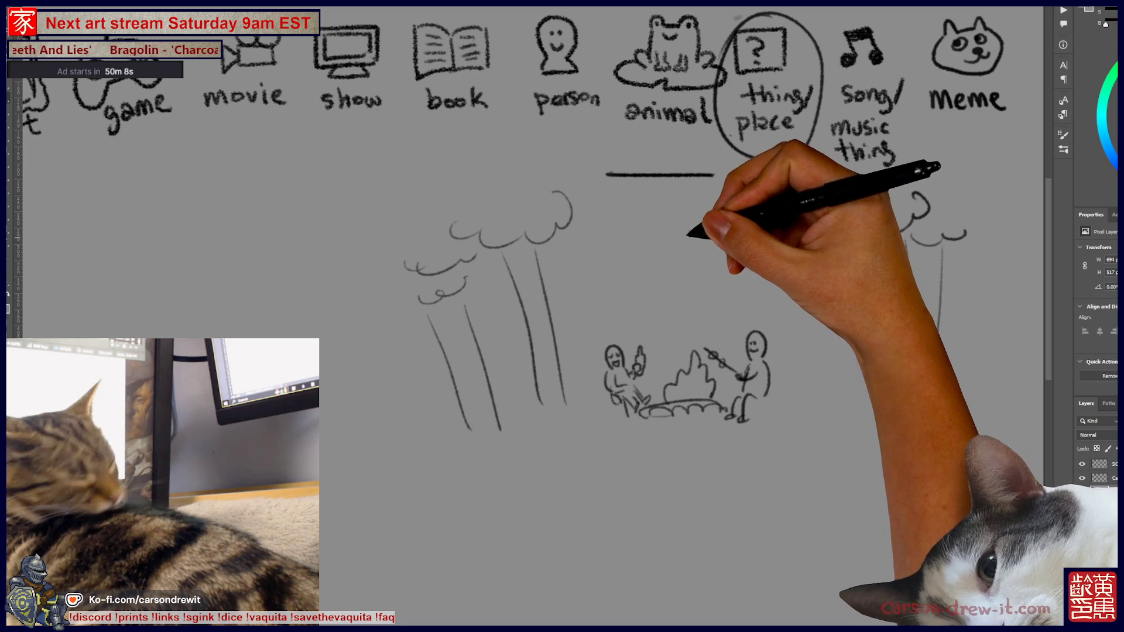
drag(569, 265, 608, 322)
mouse_move(595, 260)
mouse_down()
mouse_move(697, 229)
mouse_move(740, 258)
mouse_move(807, 258)
mouse_move(635, 268)
mouse_up()
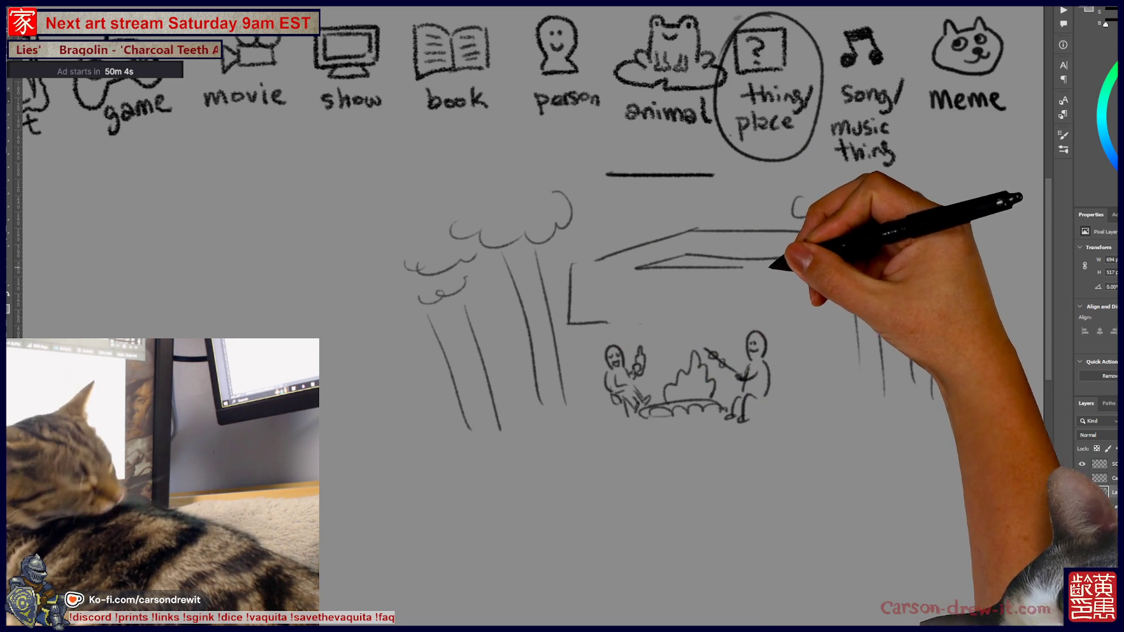
Step: Draw the house's side walls, base and a wheel arch
drag(644, 270, 647, 313)
mouse_move(850, 257)
mouse_down()
mouse_move(854, 336)
mouse_move(837, 336)
mouse_up()
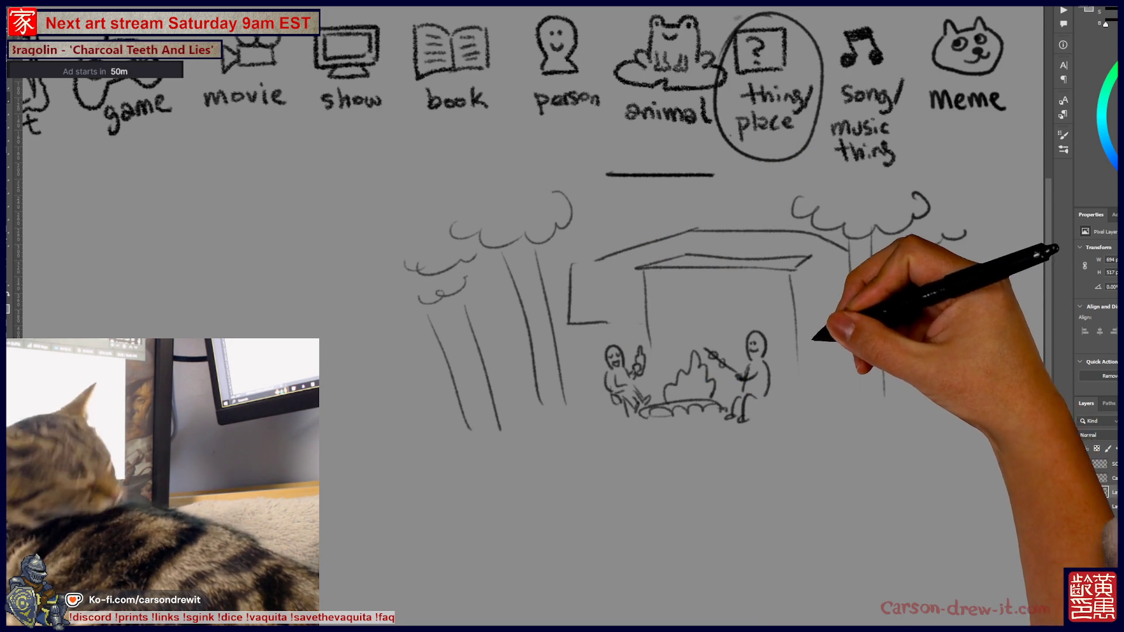
drag(573, 323, 597, 378)
mouse_move(846, 385)
mouse_down()
mouse_move(811, 383)
mouse_move(830, 380)
mouse_up()
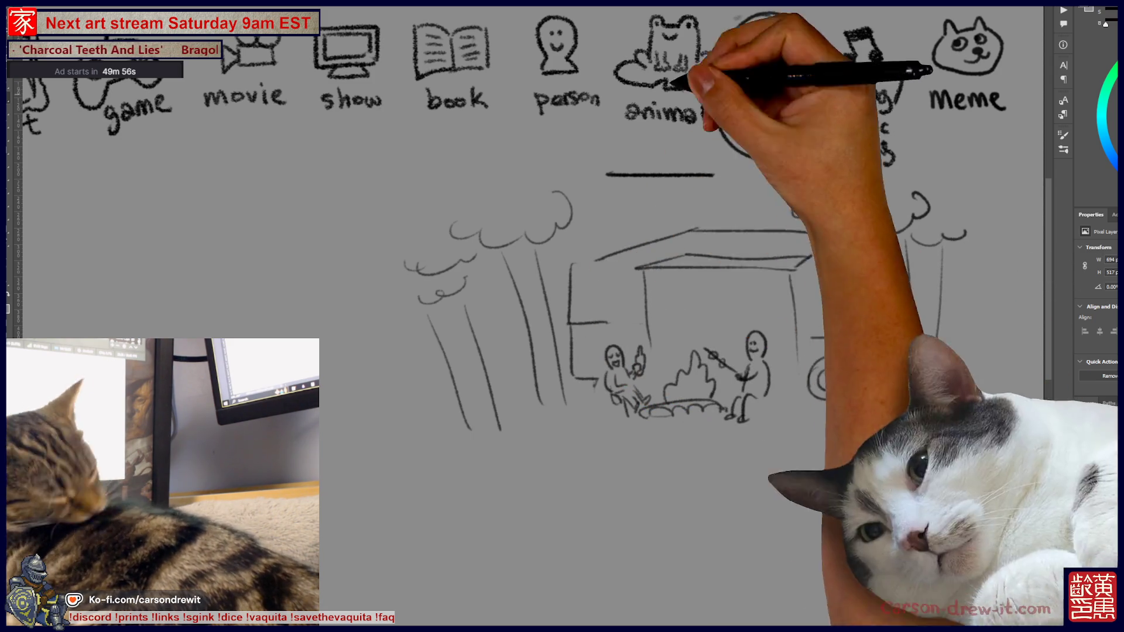
Step: Add a TV-like screen, speakers and window details inside the house
mouse_move(697, 288)
mouse_down()
mouse_move(694, 307)
mouse_move(750, 273)
mouse_move(725, 303)
mouse_move(702, 283)
mouse_move(741, 288)
mouse_up()
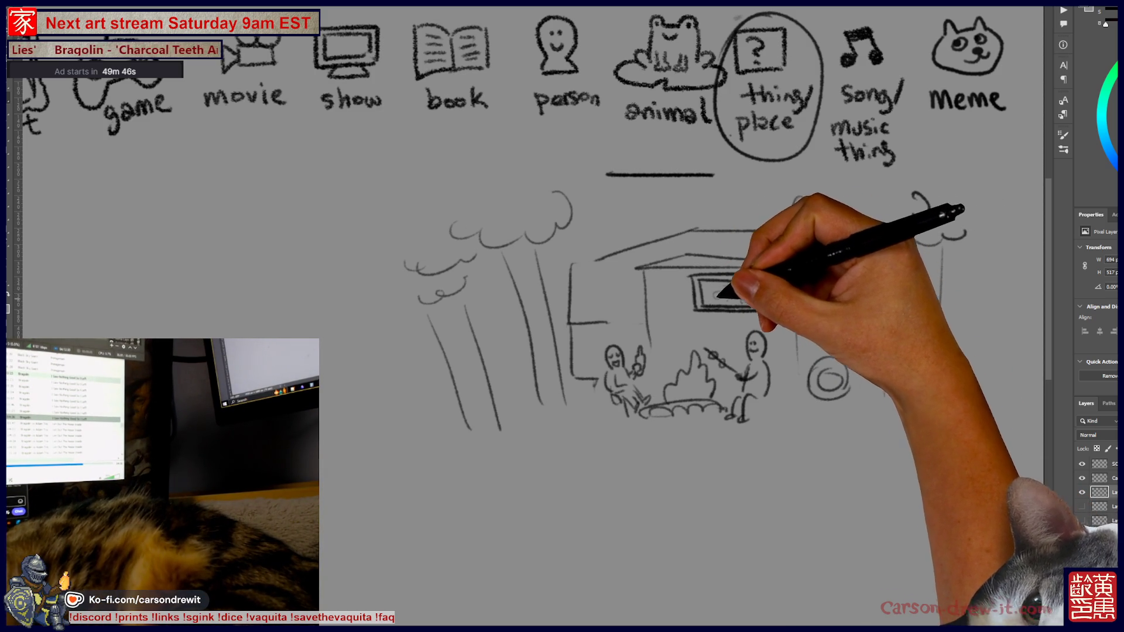
drag(717, 295, 726, 313)
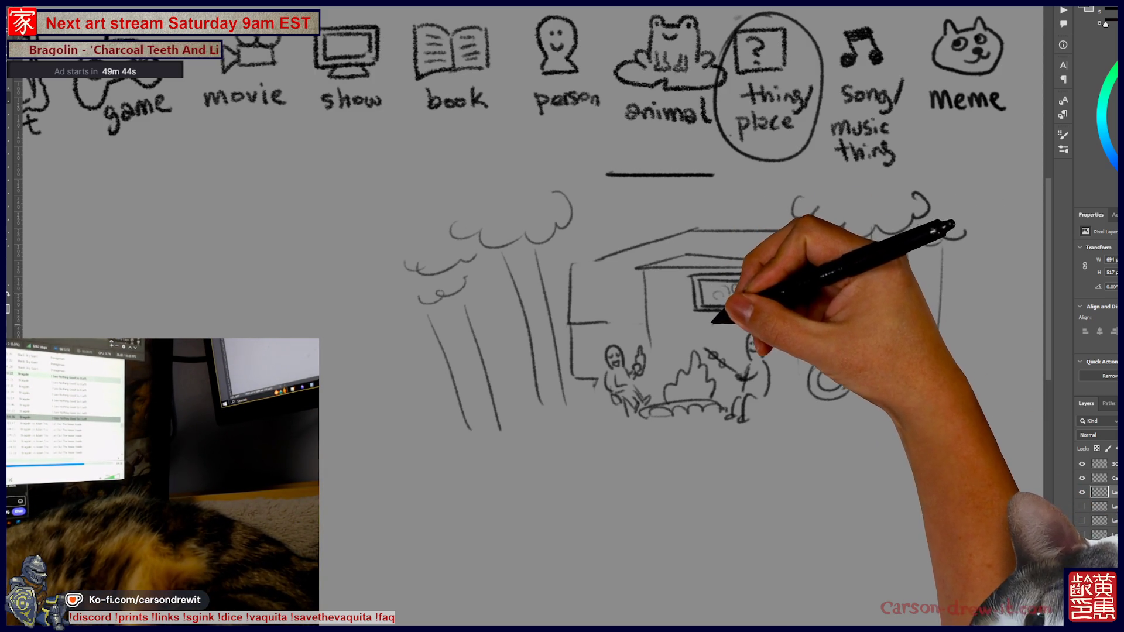
mouse_move(650, 278)
mouse_down()
mouse_move(773, 285)
mouse_move(814, 325)
mouse_up()
drag(819, 275, 843, 321)
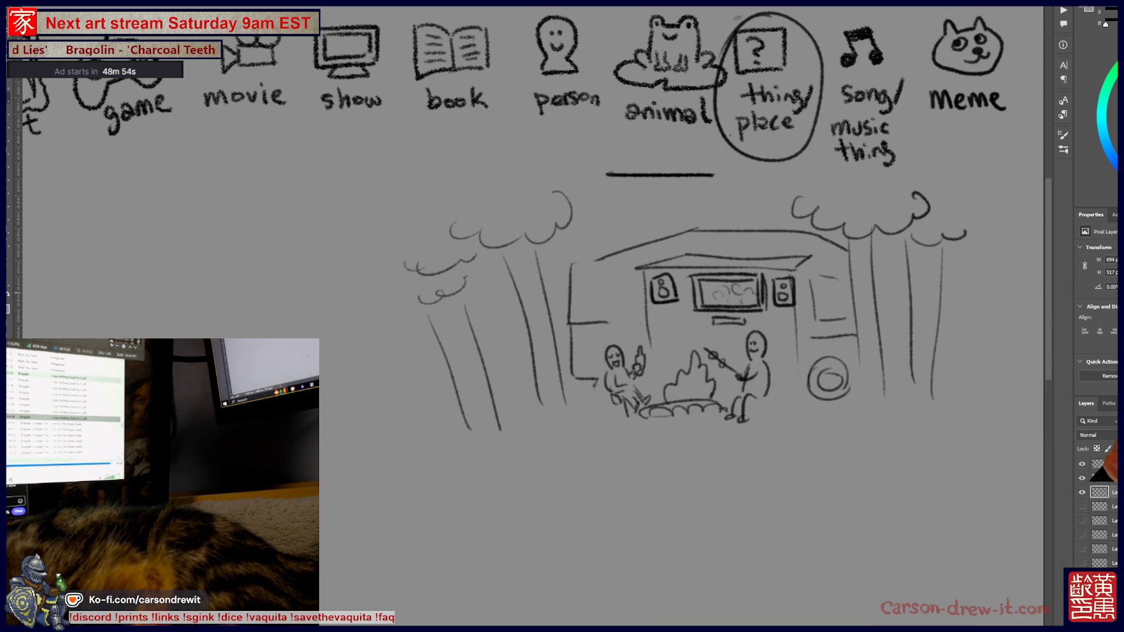
Step: Hide the campfire sketch layer with Ctrl+comma and scroll over to the SCORES tally list
key(ctrl+comma)
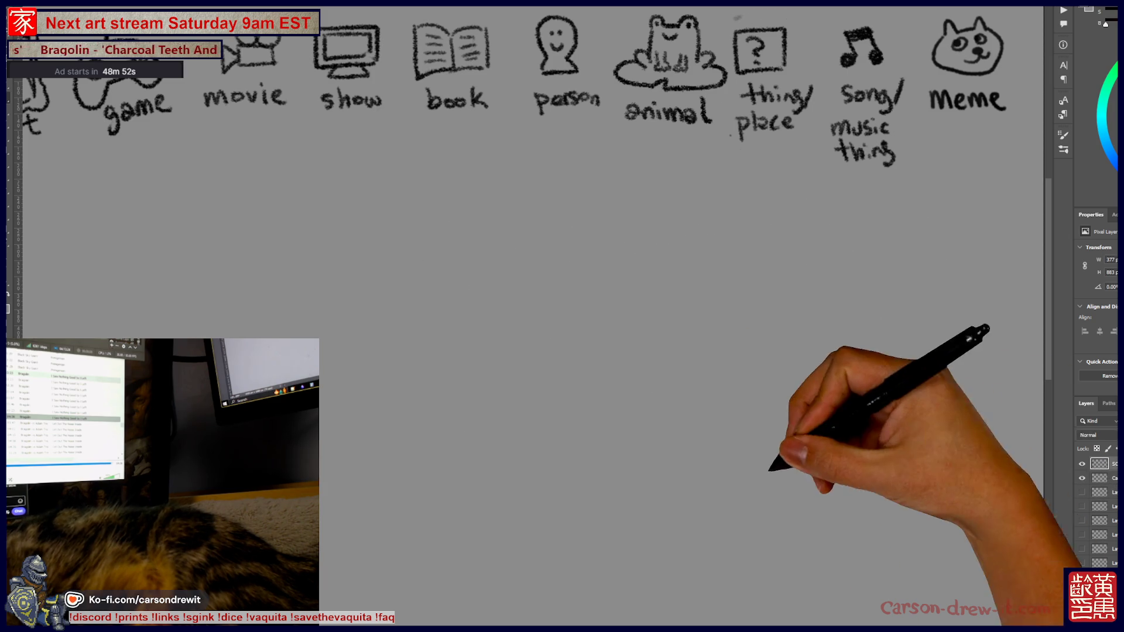
scroll(527, 292, left, 5)
scroll(527, 292, left, 10)
scroll(527, 292, up, 2)
scroll(678, 340, left, 4)
scroll(679, 340, down, 2)
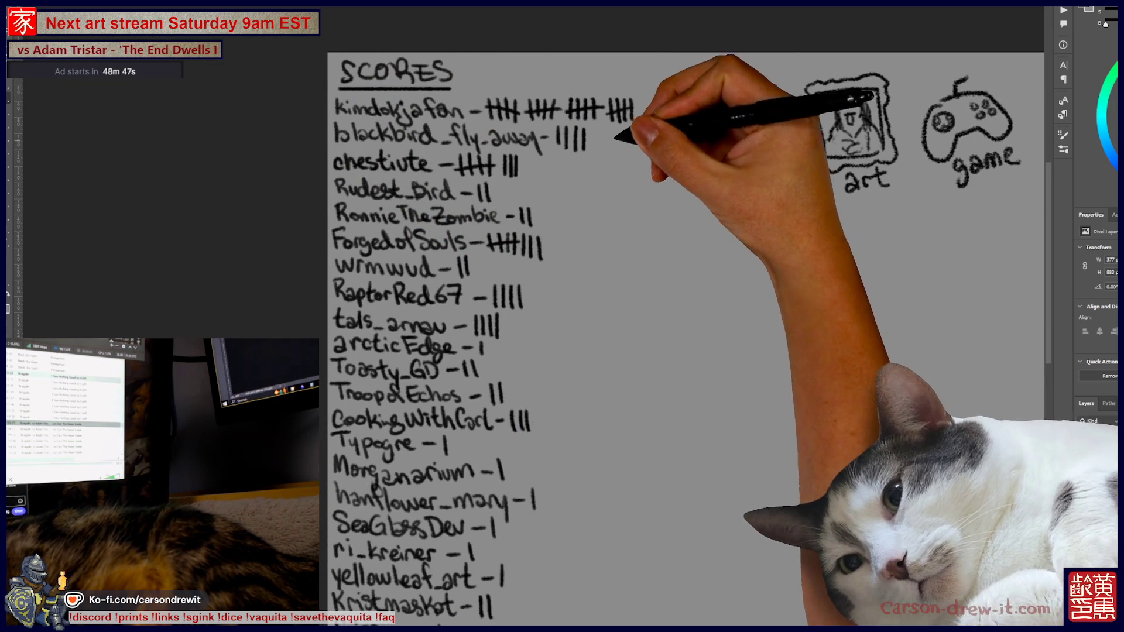
Step: Add tally marks to two players' scores and two more to the top scorer
drag(641, 99, 641, 120)
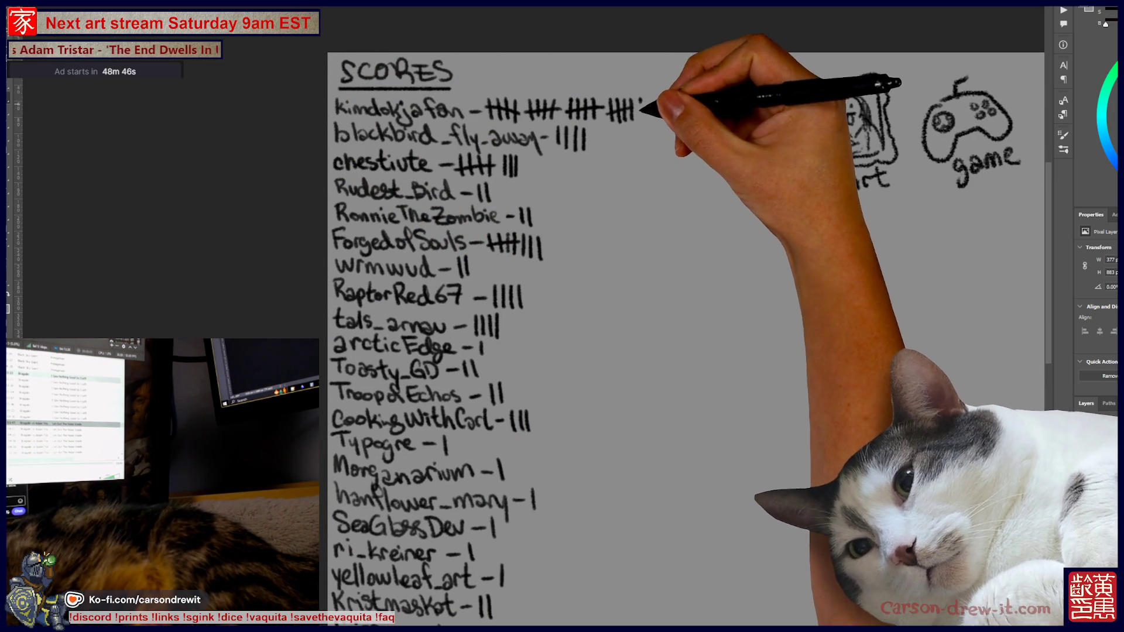
scroll(685, 339, down, 4)
scroll(685, 340, down, 2)
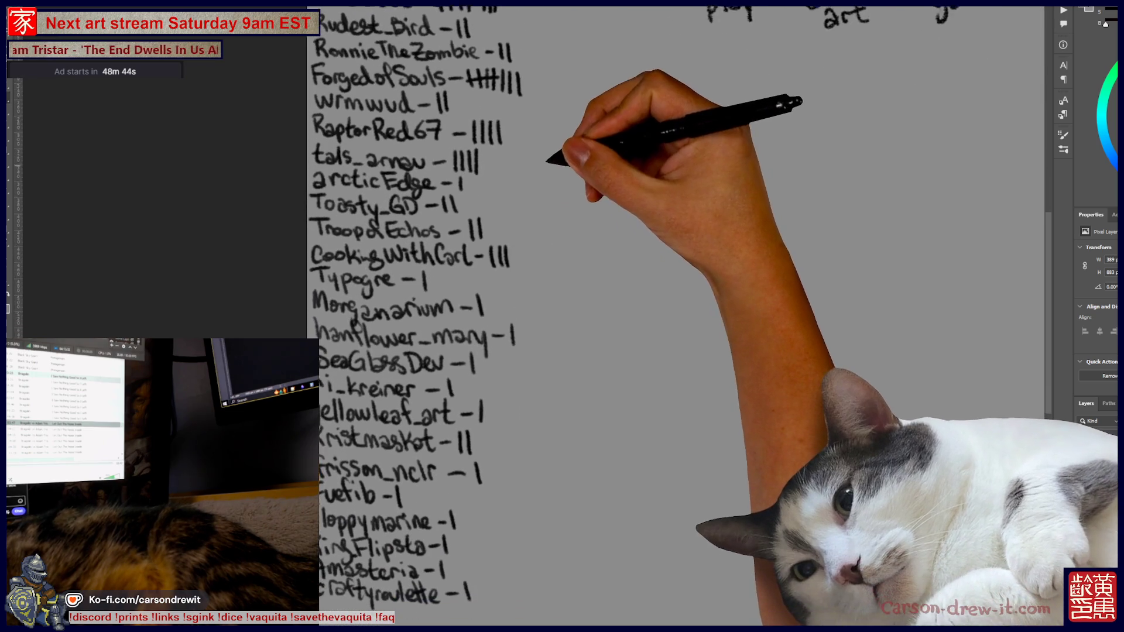
drag(450, 369, 449, 387)
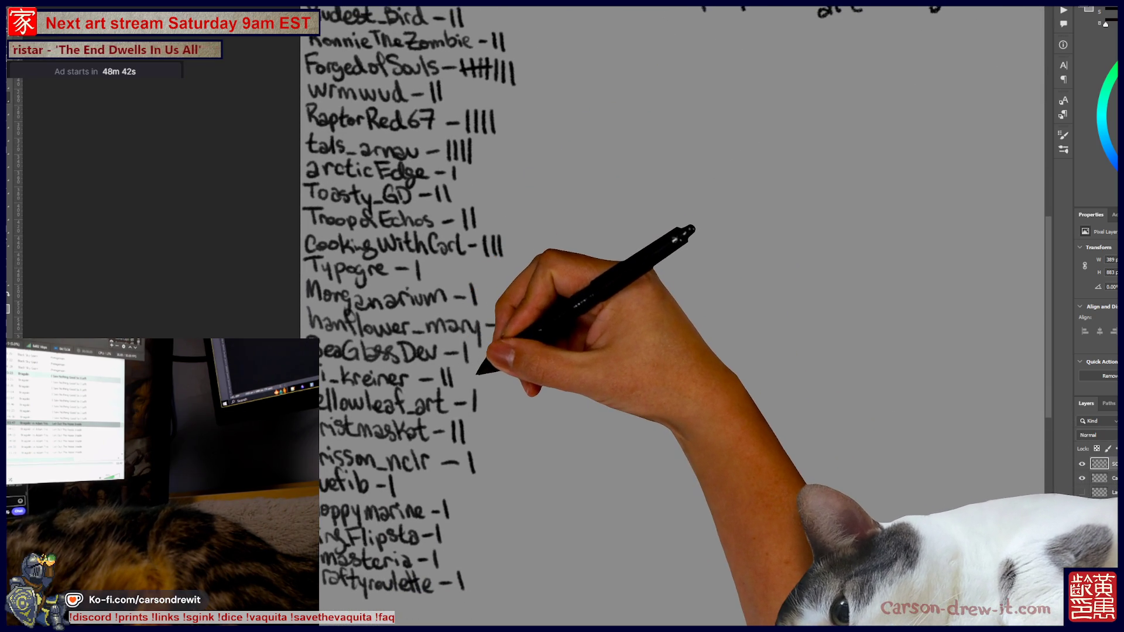
drag(506, 317, 504, 334)
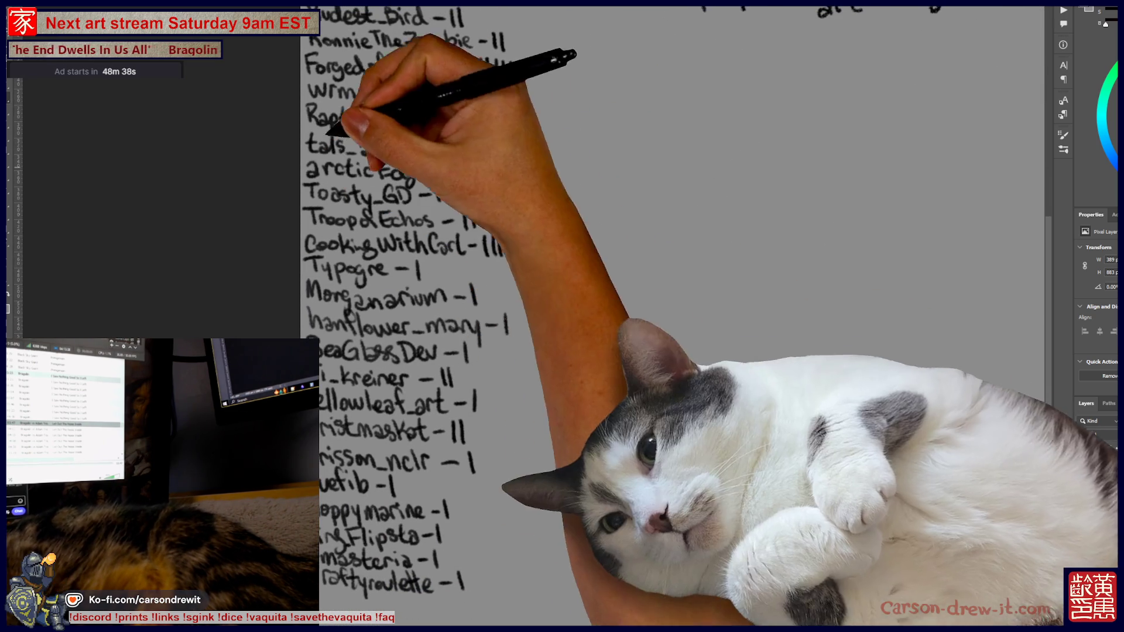
scroll(644, 316, up, 5)
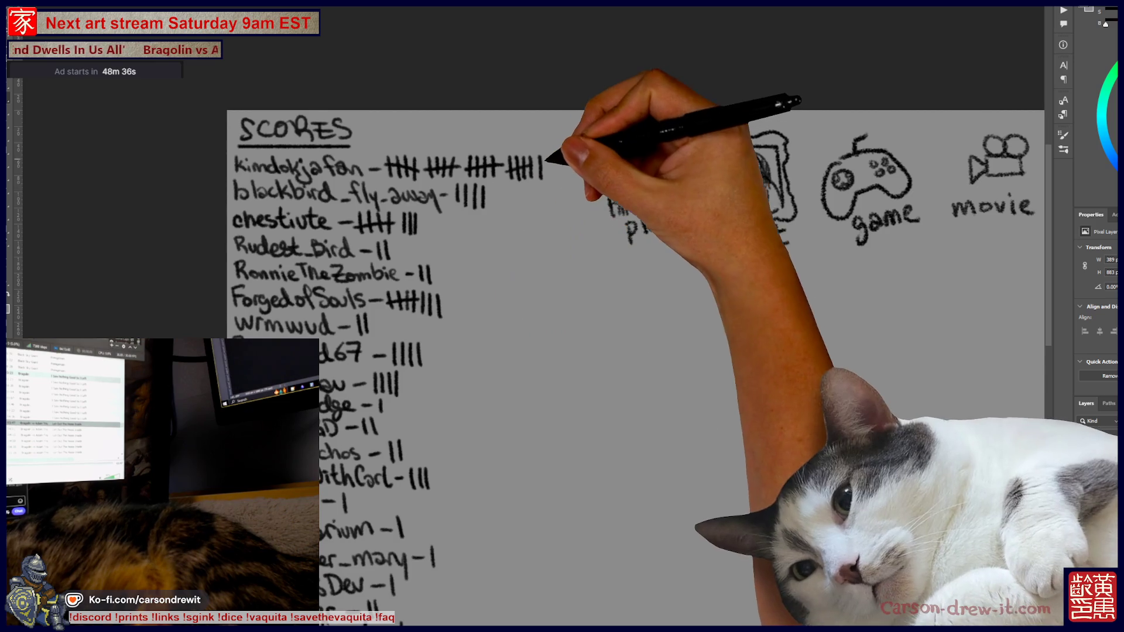
drag(549, 155, 547, 178)
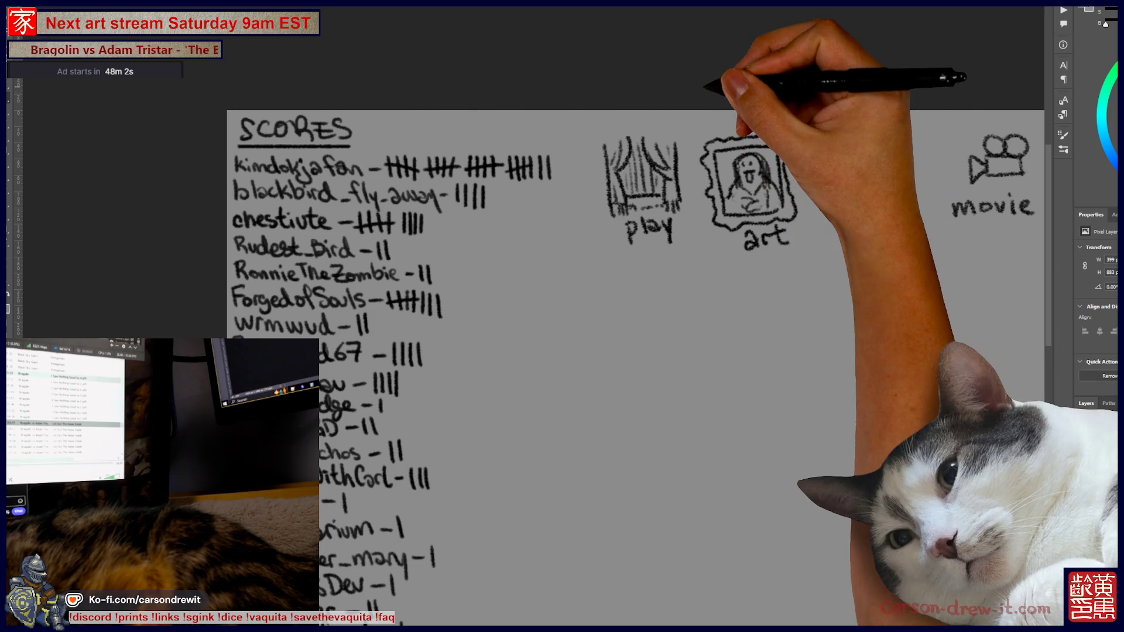
Step: Zoom out to show the SCORES list beside the category icons from play through meme
scroll(635, 365, right, 3)
scroll(527, 351, right, 2)
key(ctrl+minus)
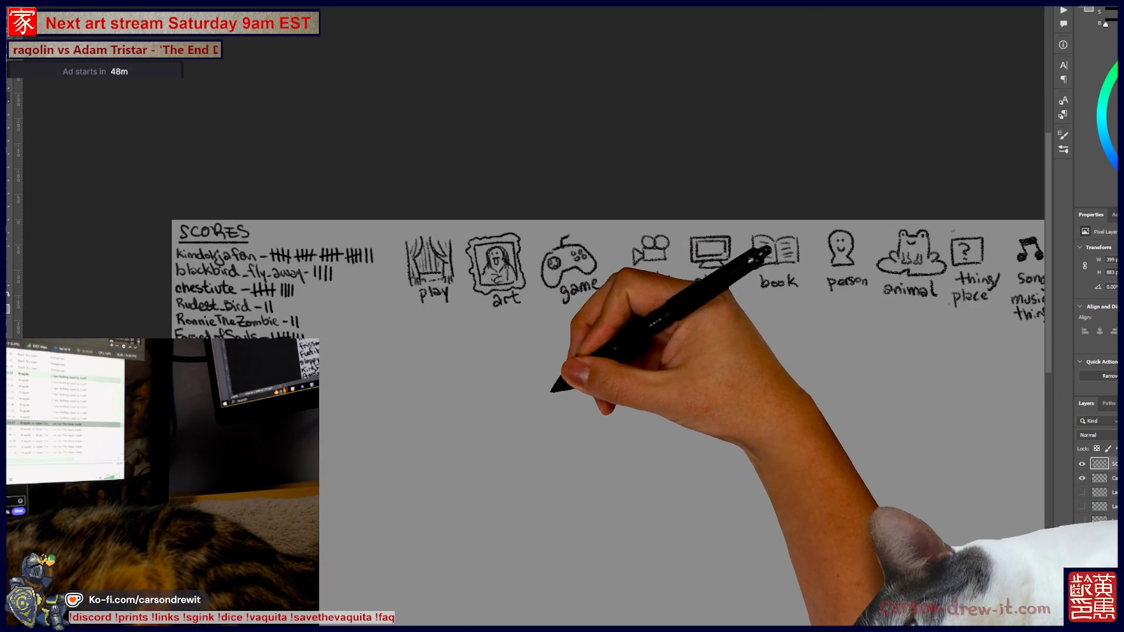
scroll(527, 351, down, 2)
scroll(527, 351, right, 2)
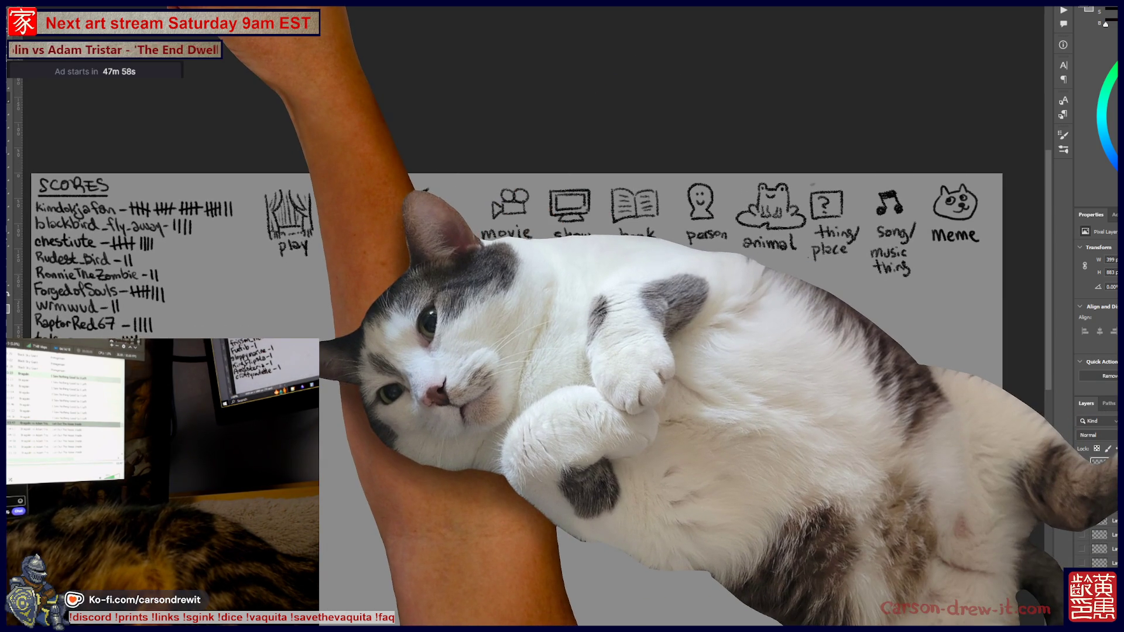
Step: Cycle the document tabs with Ctrl+Tab to reach the framed figure drawing
key(ctrl+Tab)
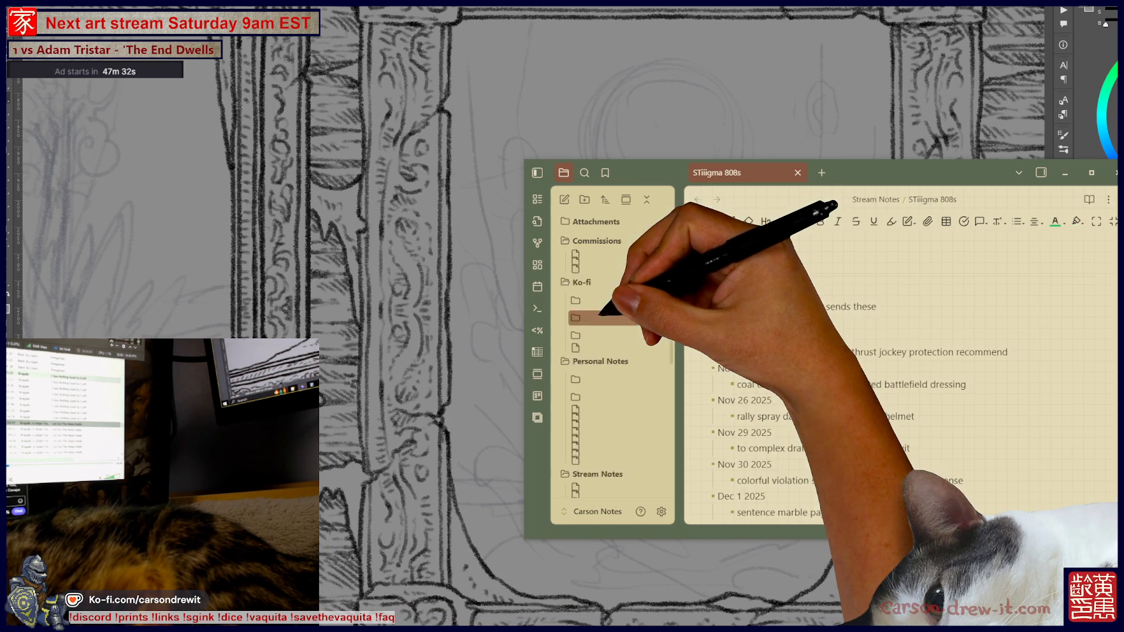
Step: Add a top-level 'Dec 17 2025' bullet with the pasted seven-word prompt as a sub-bullet
click(1008, 342)
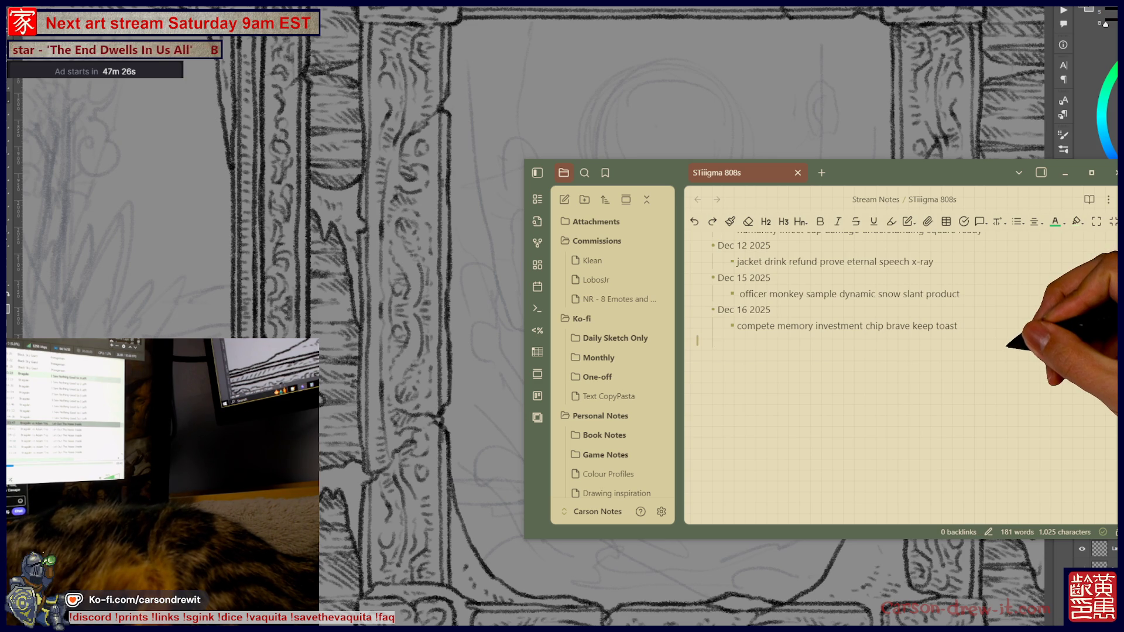
key(BackSpace)
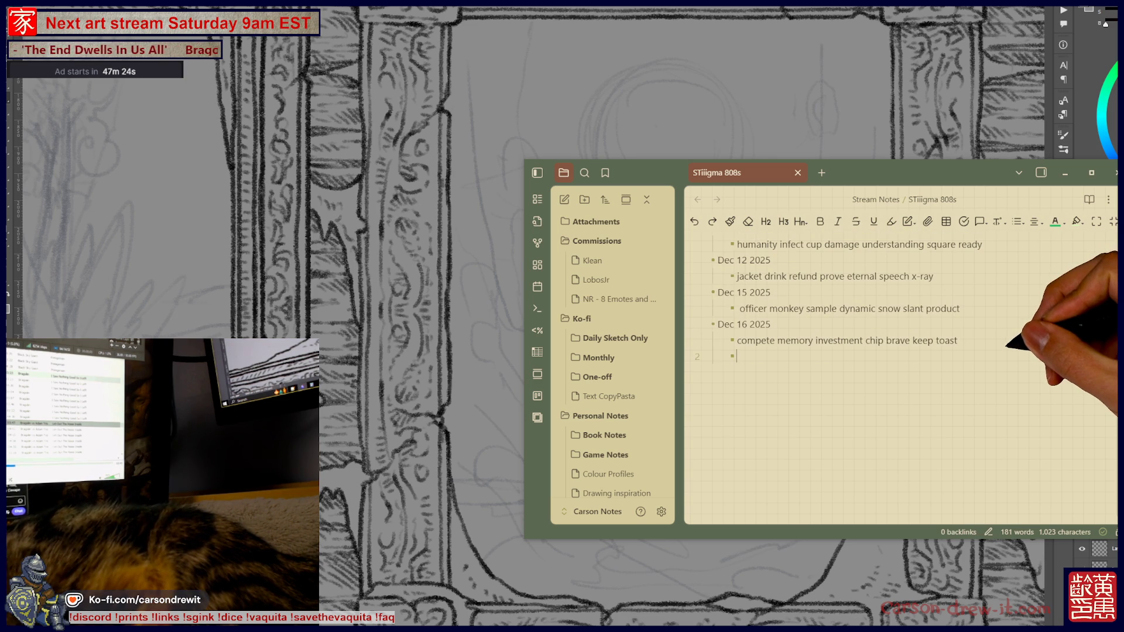
key(shift+Tab)
text(Dec)
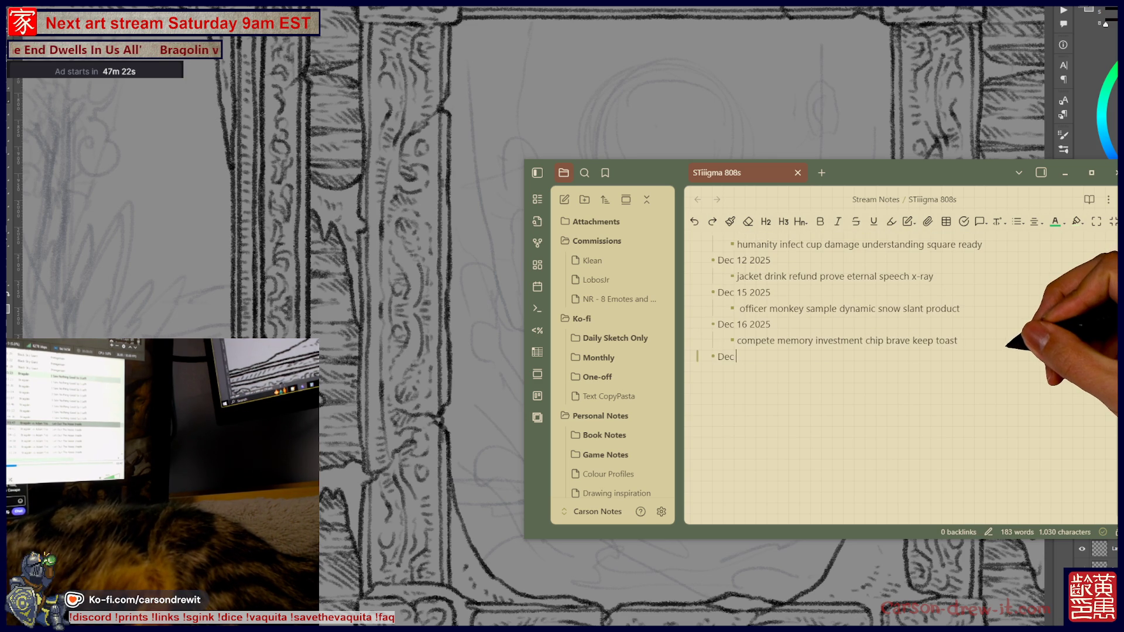
key(Return)
key(Tab)
text(principle art plead dominate danger bell weave)
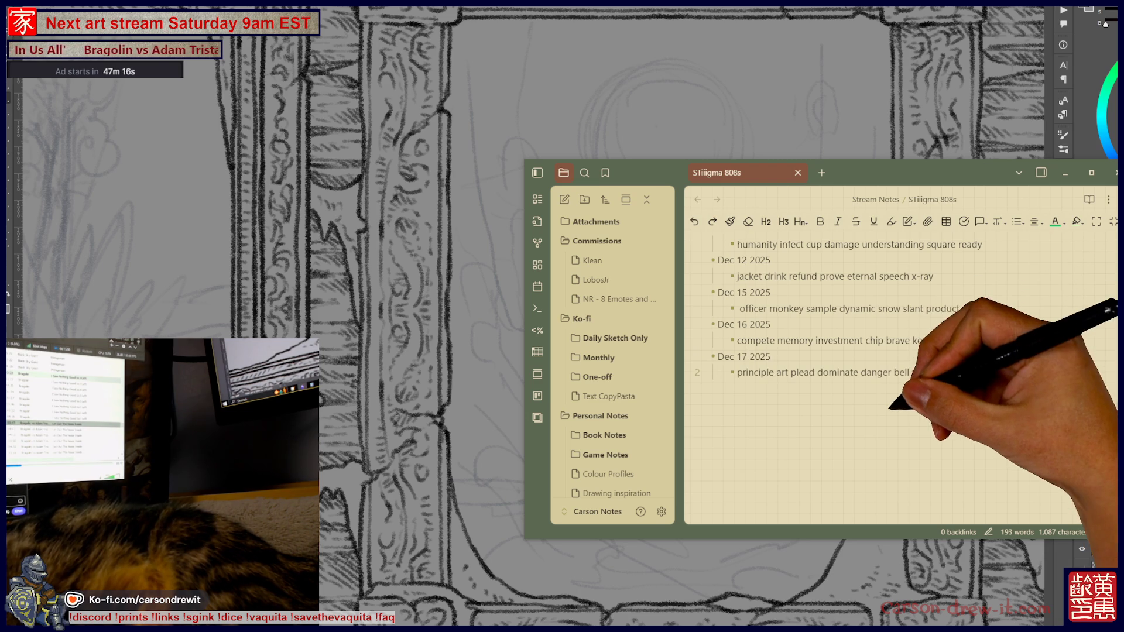
Step: Review the stream note, then leave Obsidian and return to the drawing
scroll(960, 375, up, 2)
scroll(989, 371, up, 1)
scroll(989, 372, down, 1)
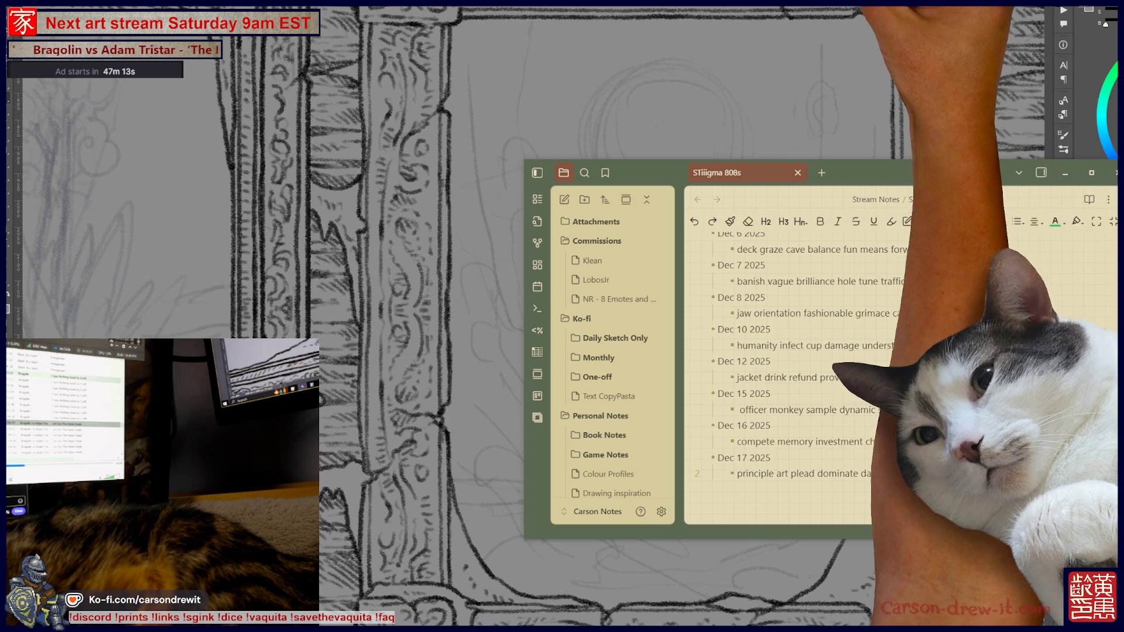
key(alt+Tab)
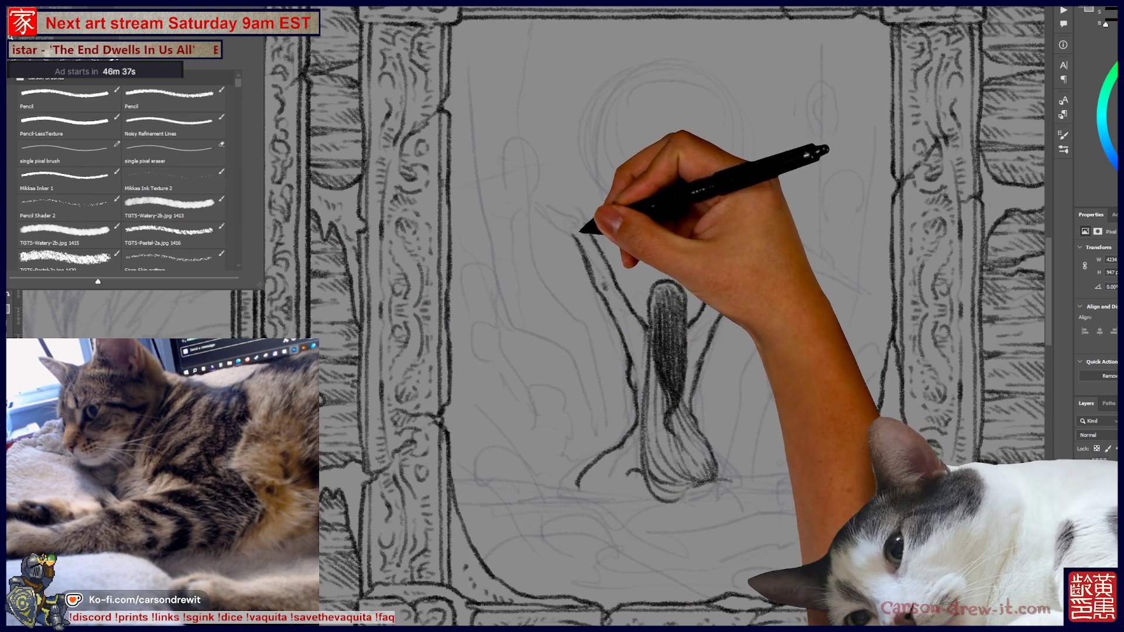
Step: Dismiss the brush presets panel to uncover the framed drawing canvas
key(Escape)
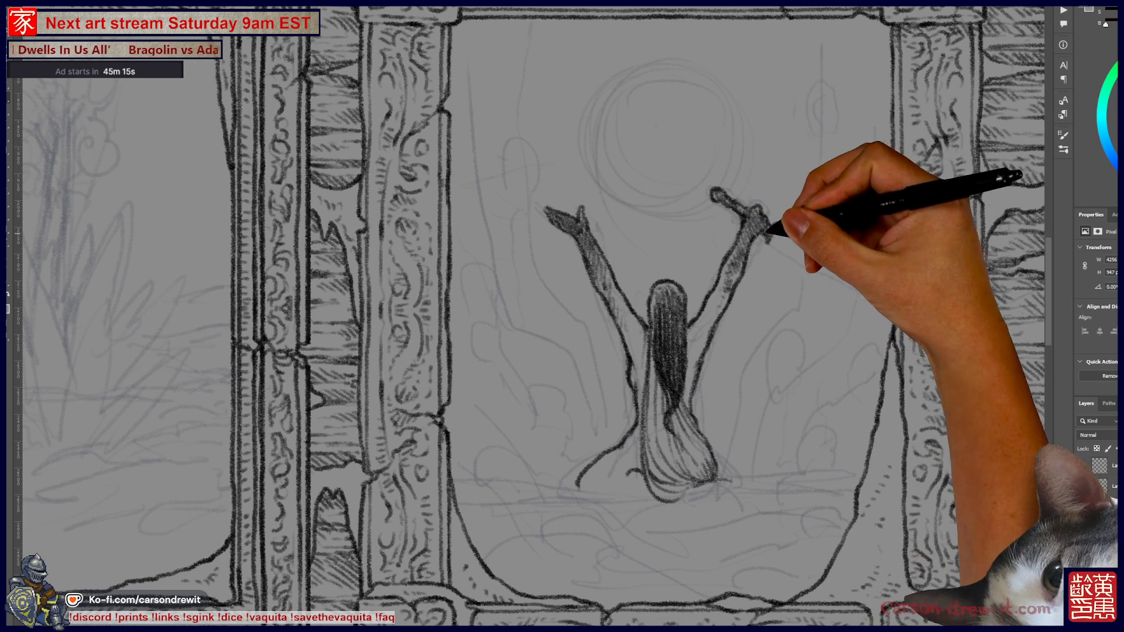
Step: Draw the sword blade out to the right from the hilt and hatch shading along it
drag(797, 240, 851, 272)
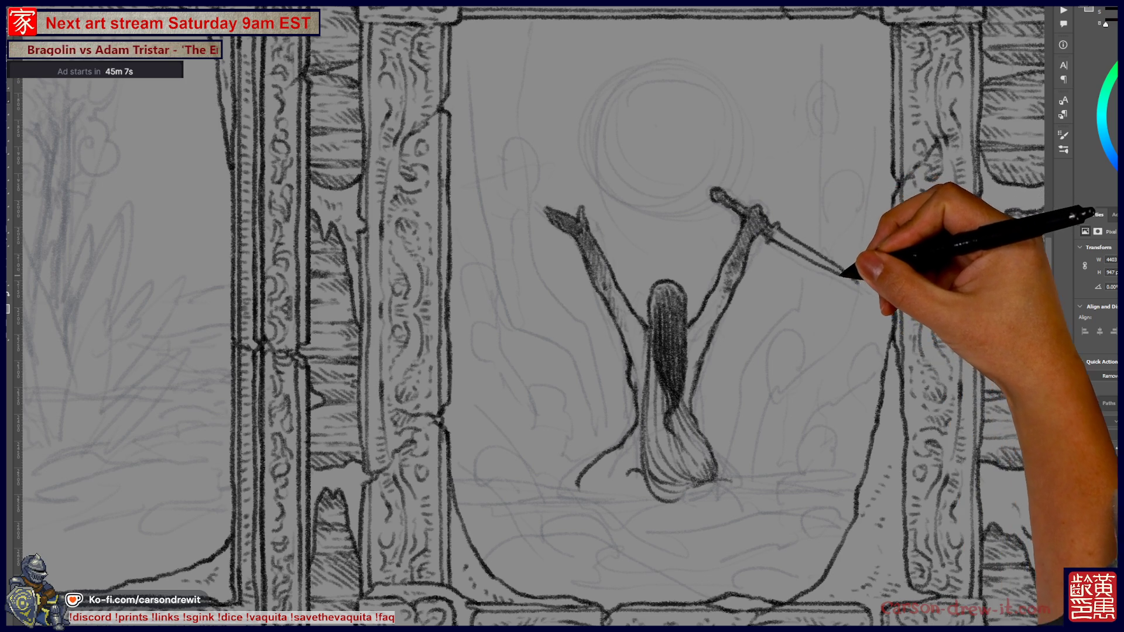
drag(768, 235, 783, 245)
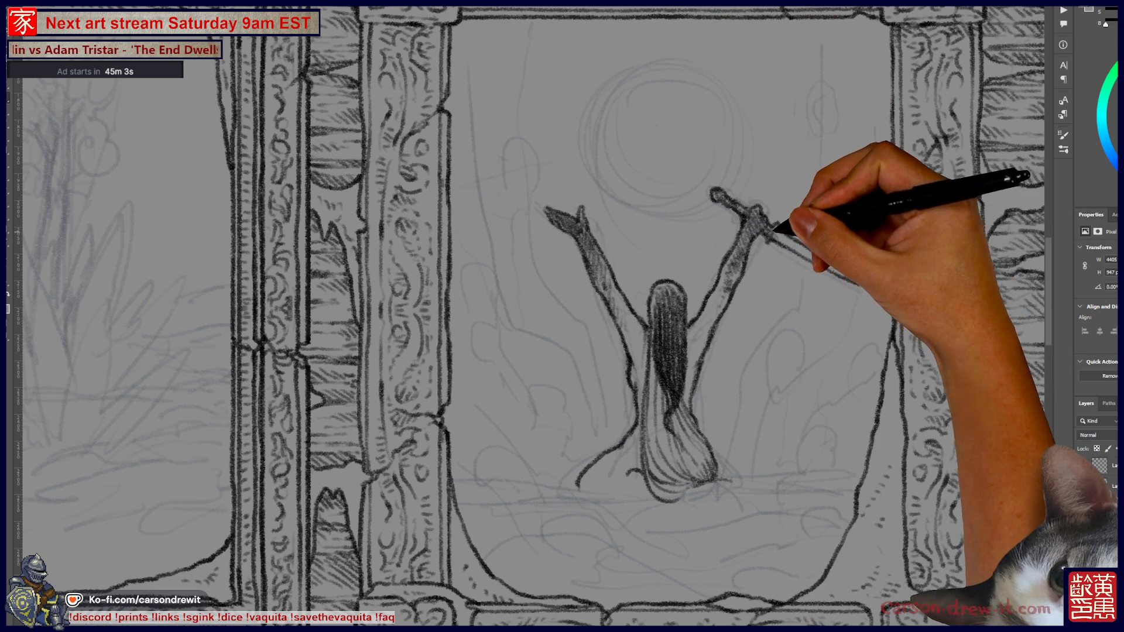
drag(806, 253, 858, 284)
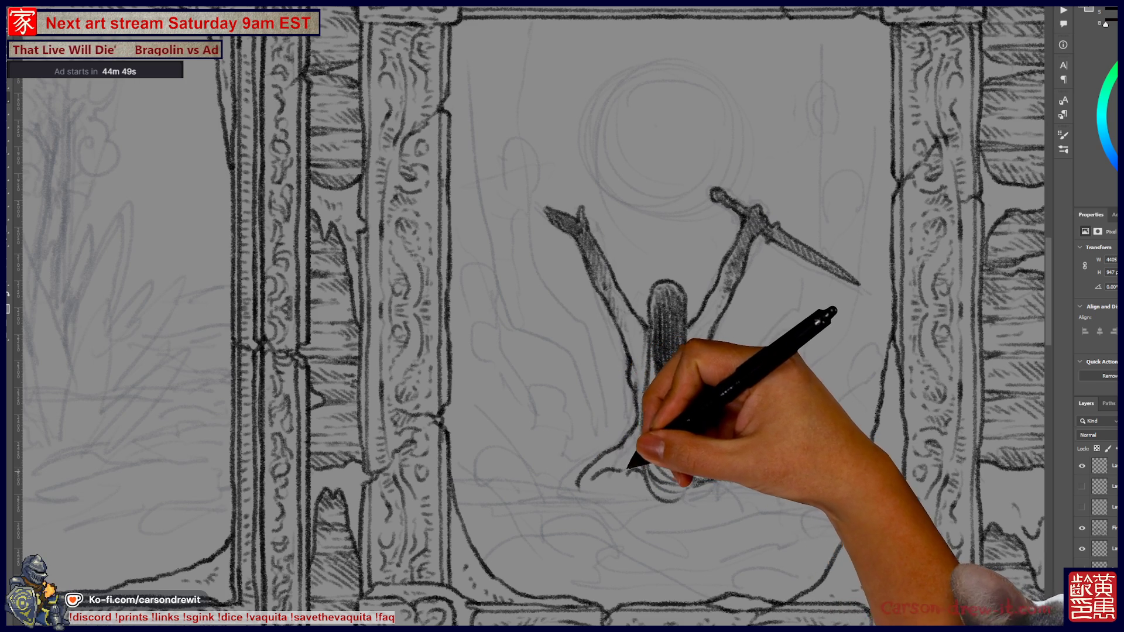
key(ctrl)
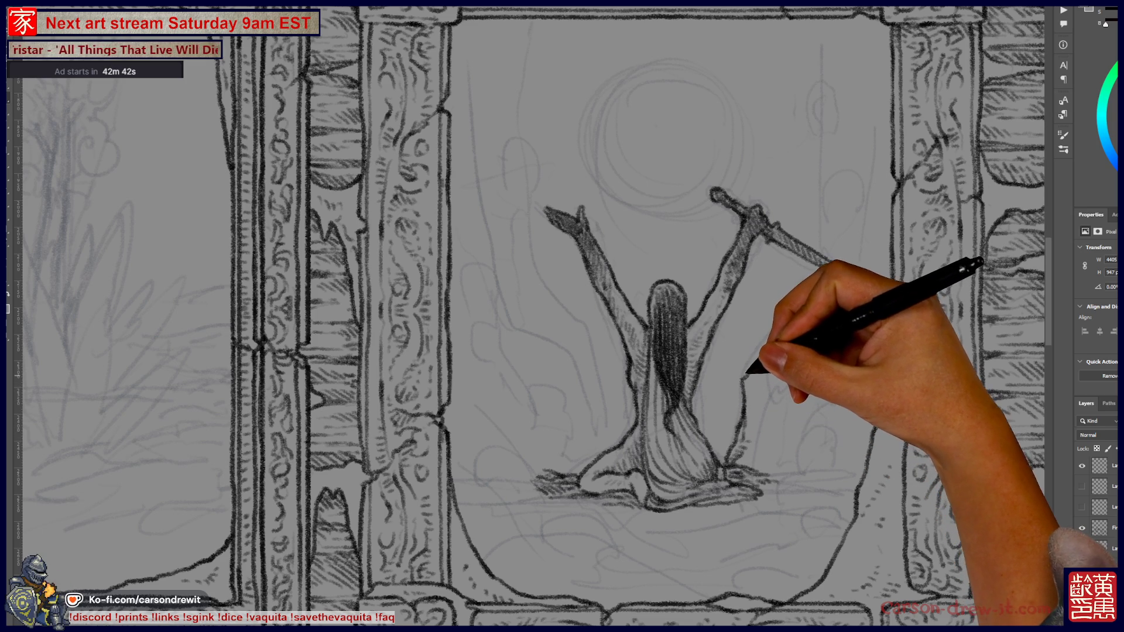
key(ctrl)
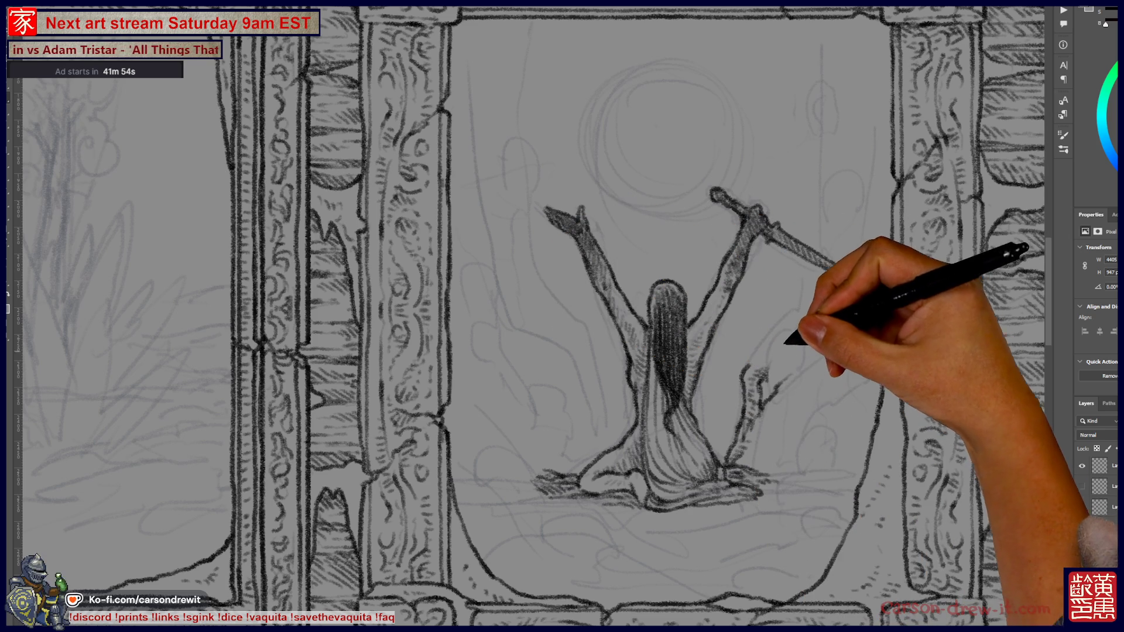
Step: Sketch a small head and a curled trunk hook, then extend the trunk line to the frame top
drag(803, 309, 771, 339)
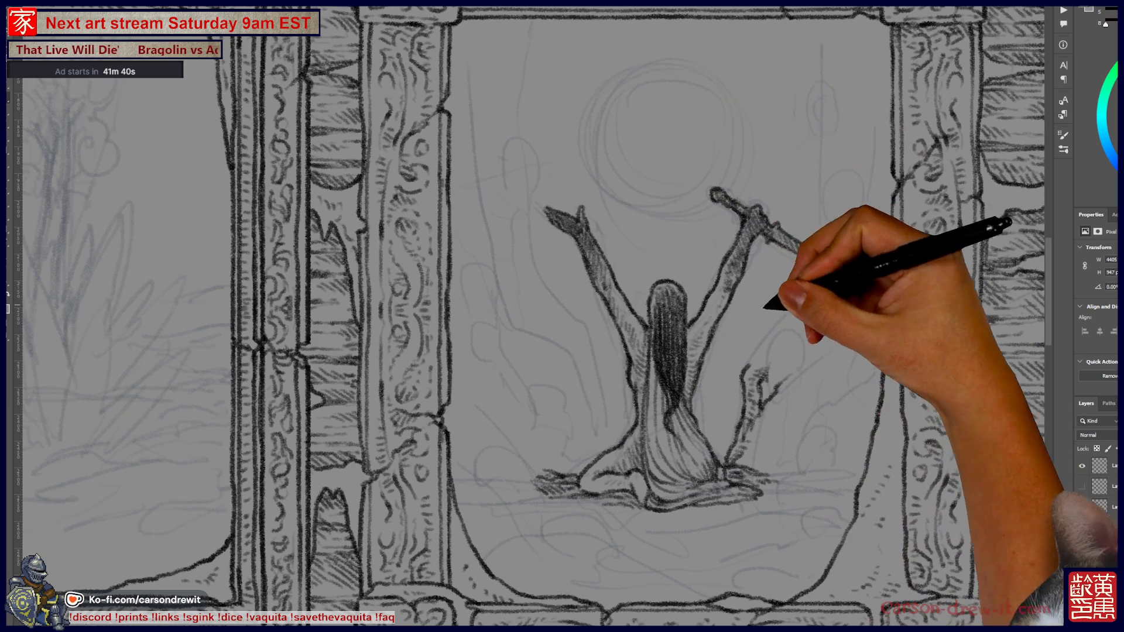
drag(776, 356, 815, 334)
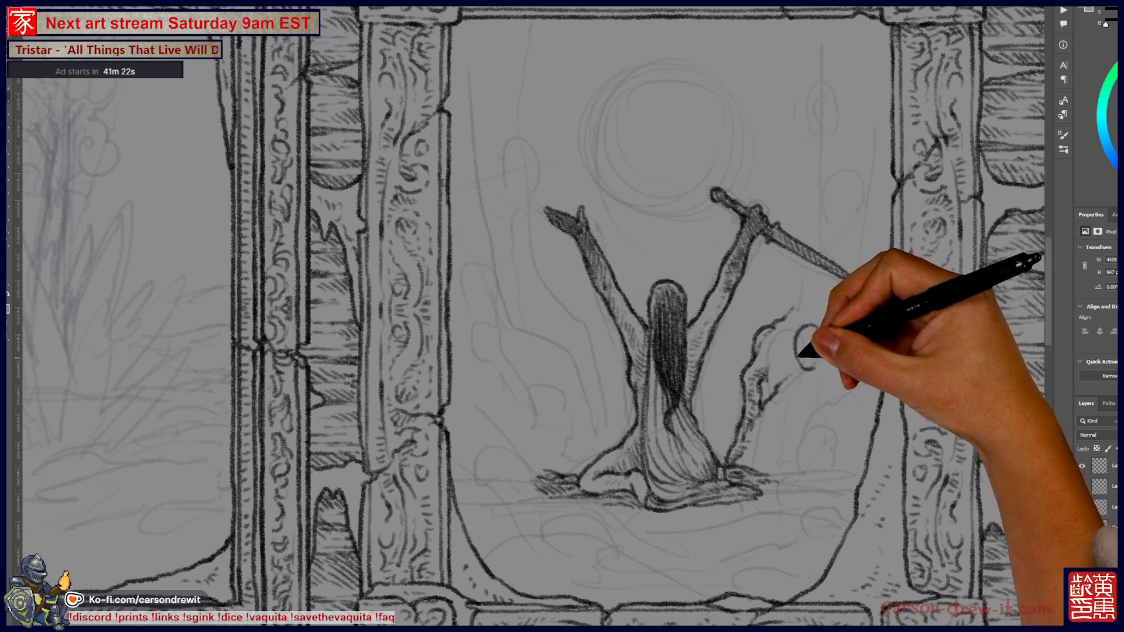
key(ctrl)
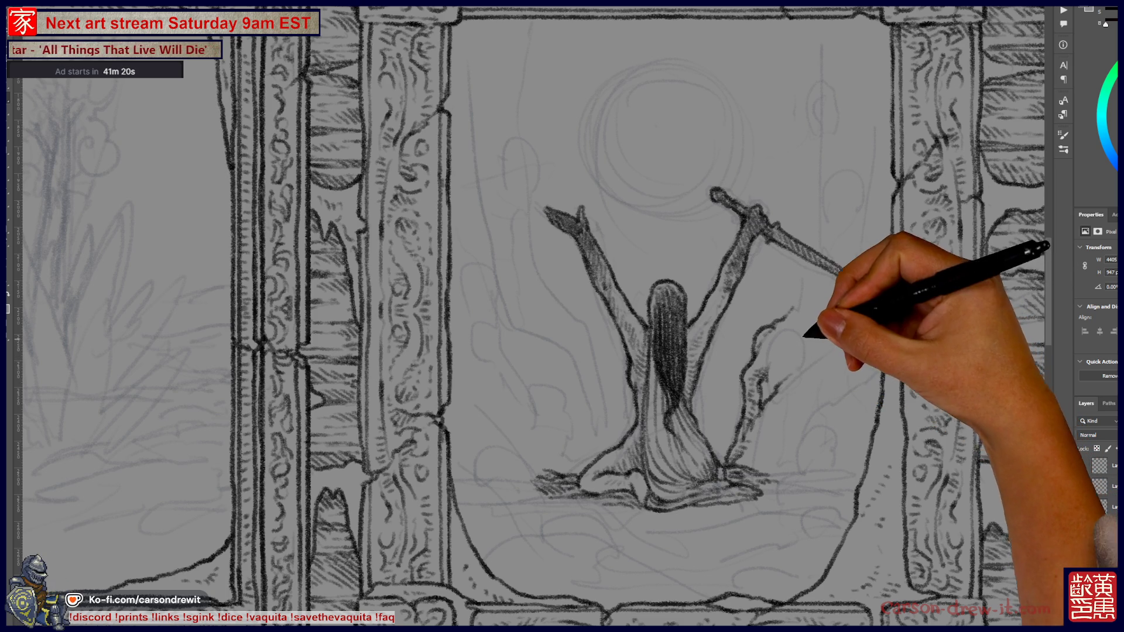
mouse_move(825, 316)
mouse_down()
mouse_move(806, 347)
mouse_move(839, 331)
mouse_up()
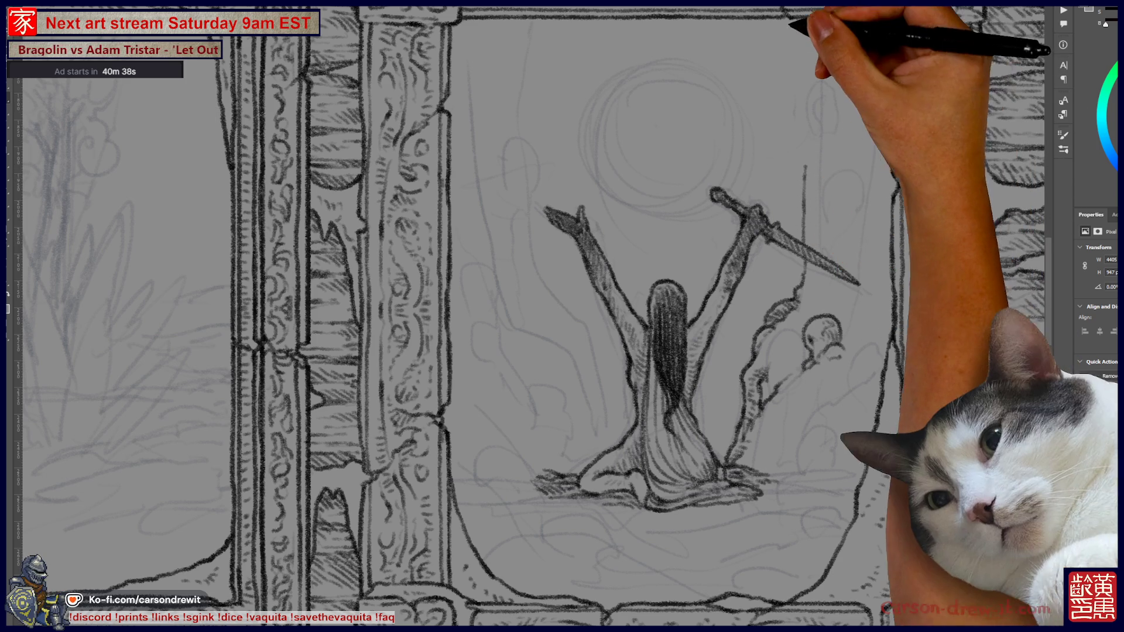
mouse_move(802, 161)
mouse_down()
mouse_move(793, 45)
mouse_move(778, 24)
mouse_up()
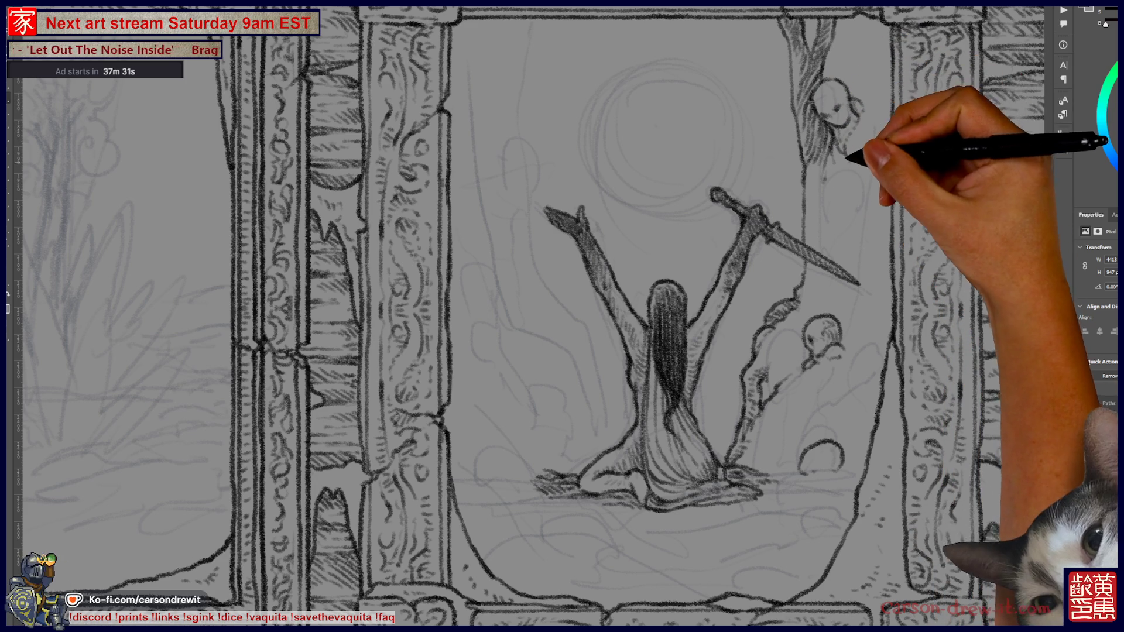
Step: Add short strokes around the upper skull and treetop, then bring more top frame into view
drag(842, 106, 850, 95)
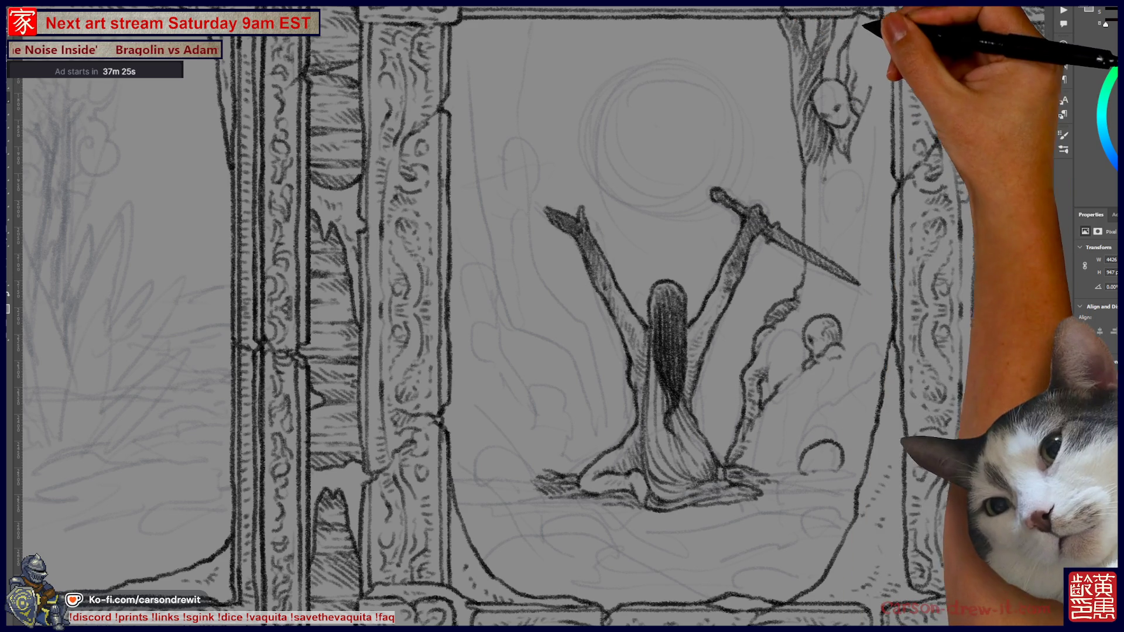
drag(864, 55, 876, 18)
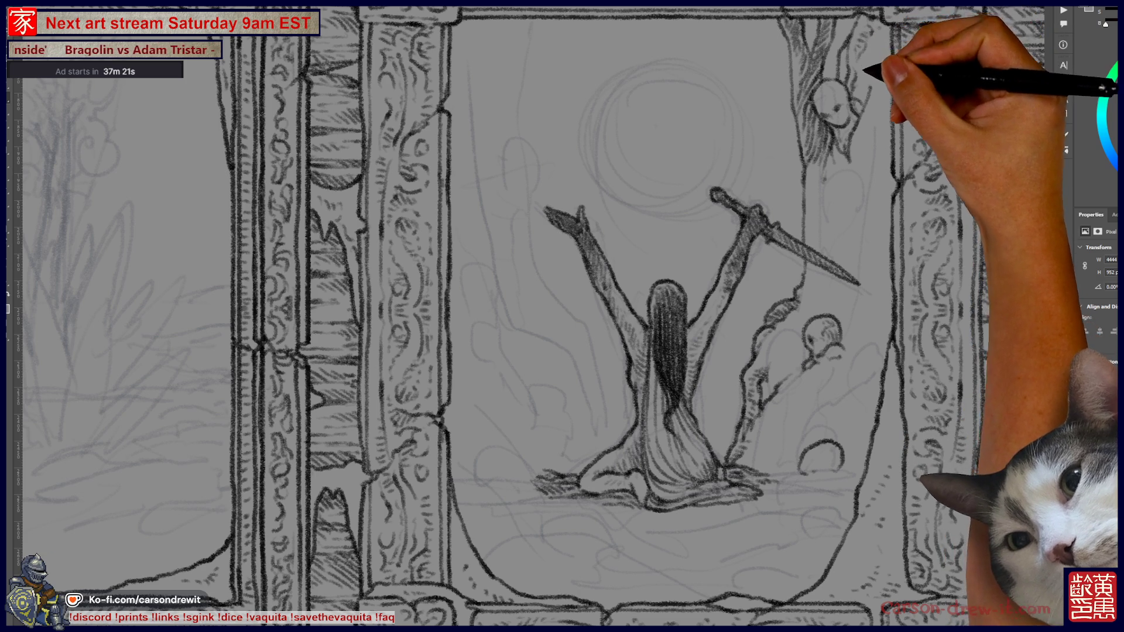
drag(883, 70, 891, 40)
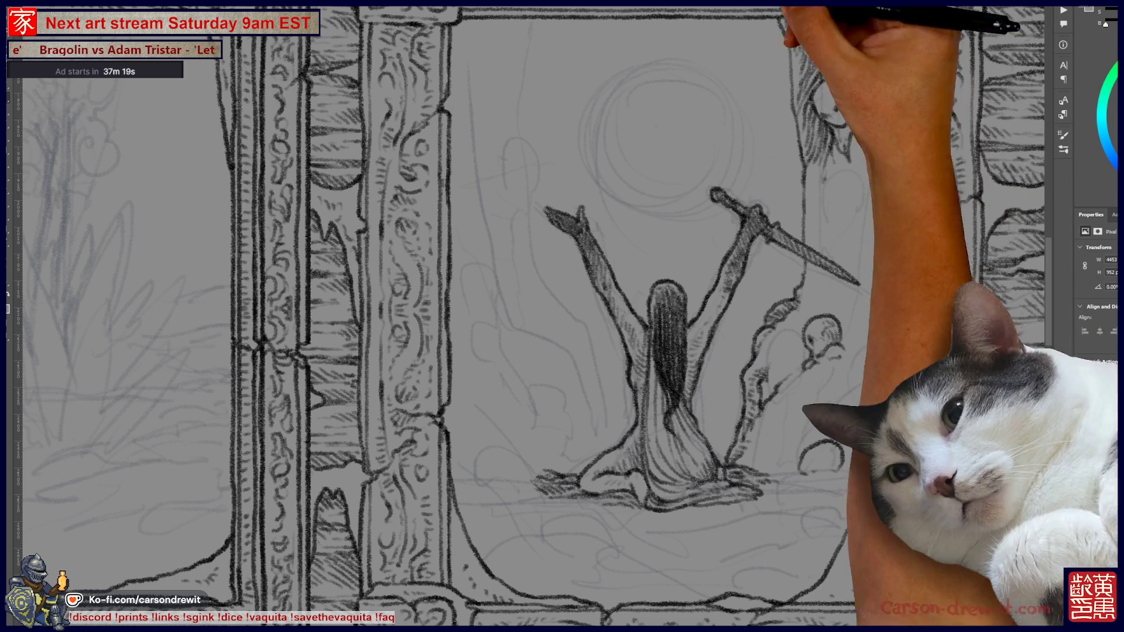
drag(847, 166, 847, 199)
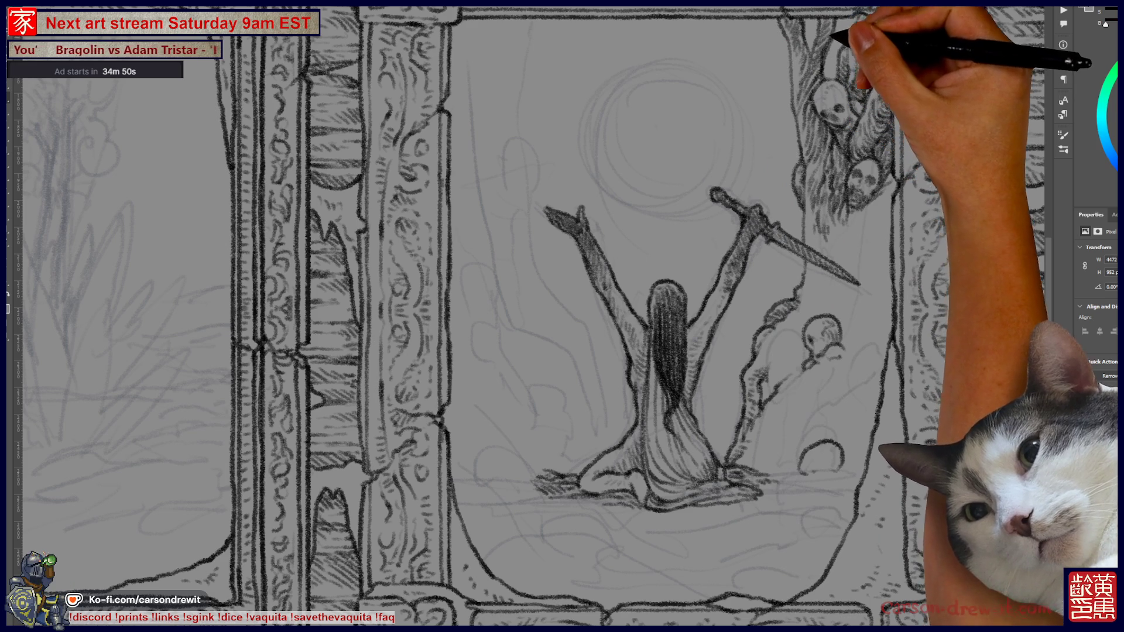
drag(562, 316, 630, 384)
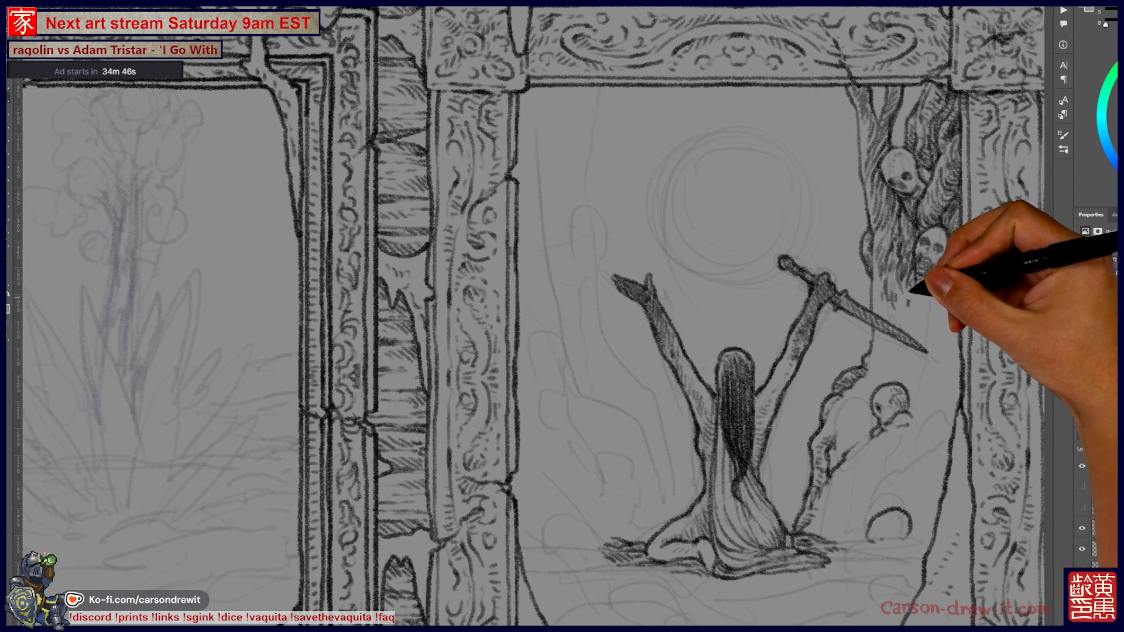
Step: Hatch dense wavy texture on the trunk below the two skulls, down past the sword
key(ctrl)
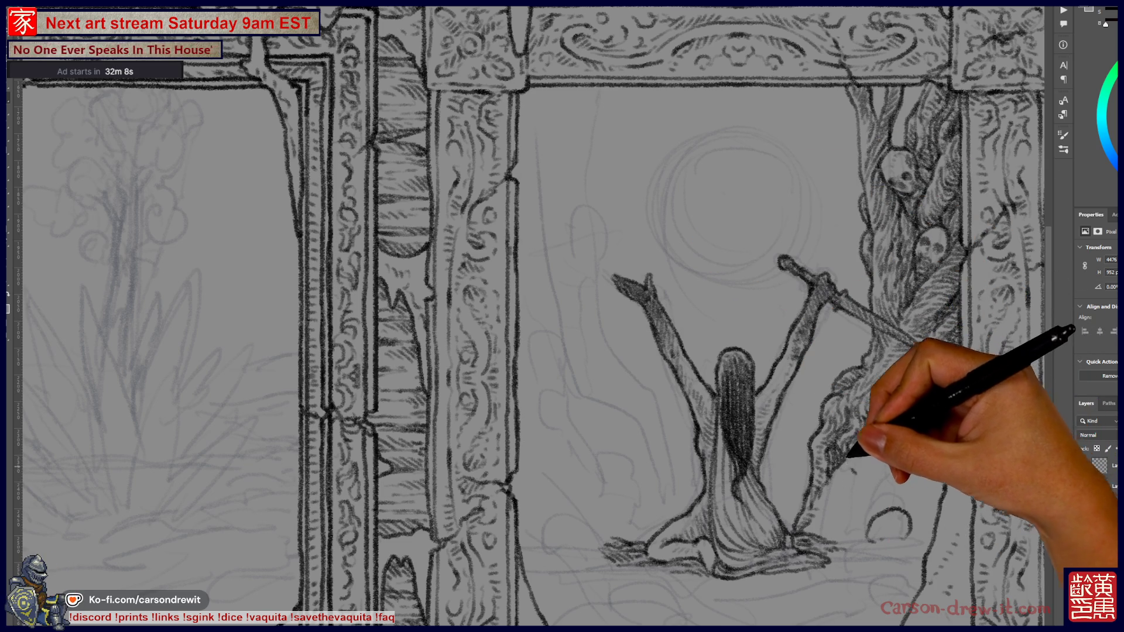
Step: Add dark pencil strokes to the lower trunk where the hatched skulls heap up
drag(867, 465, 854, 485)
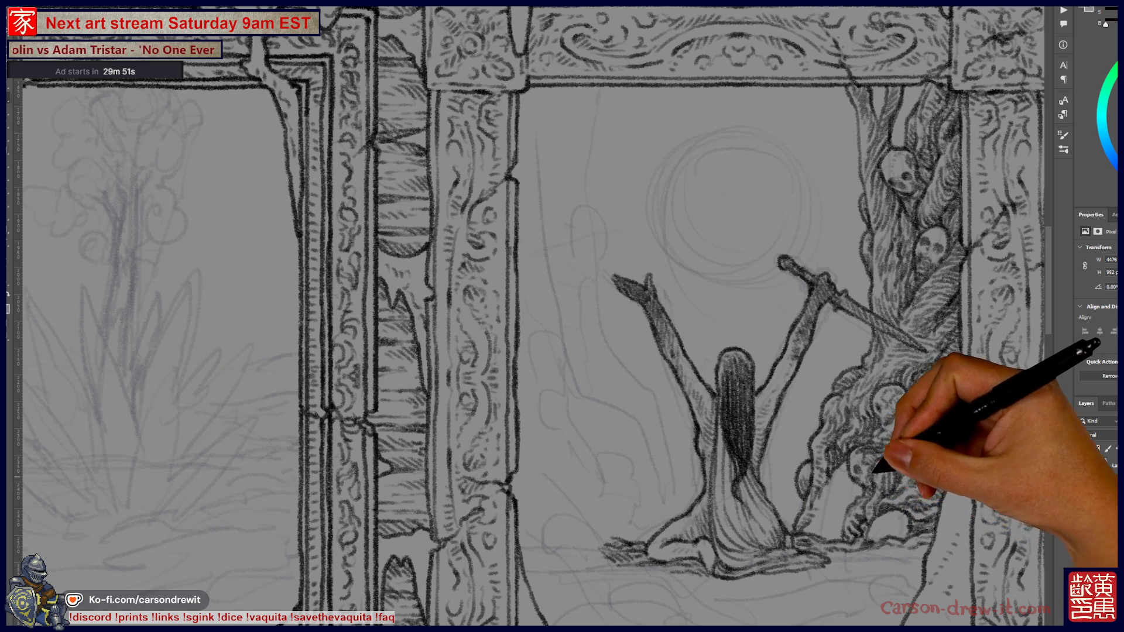
Step: Show the hidden layer and draw a small C-shaped curve left of the kneeling figure
key(ctrl+comma)
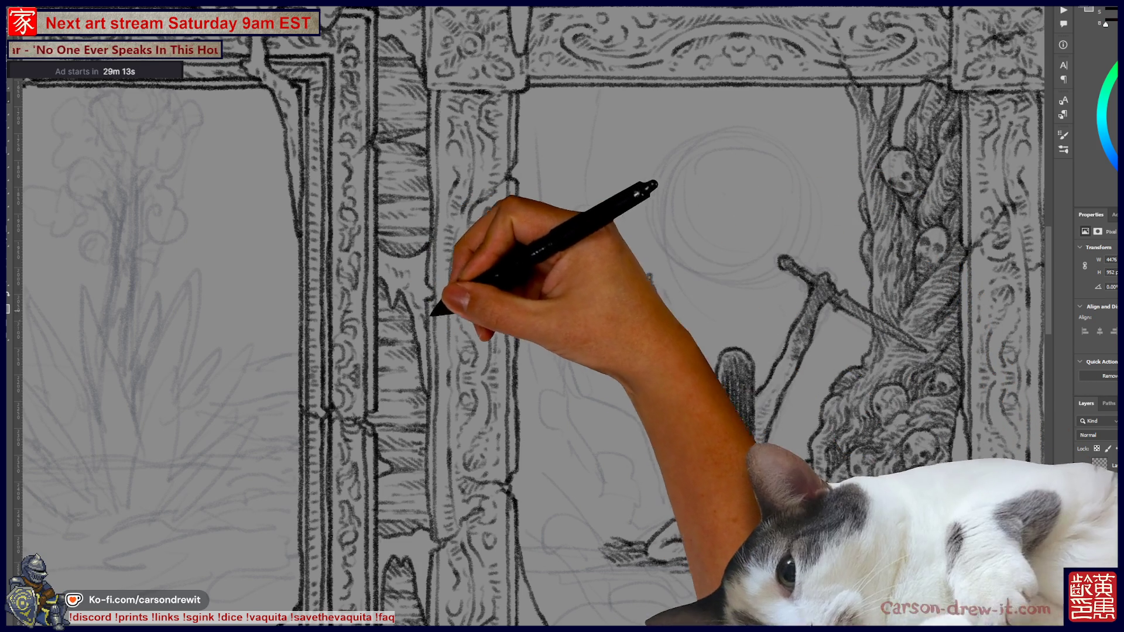
drag(625, 455, 623, 492)
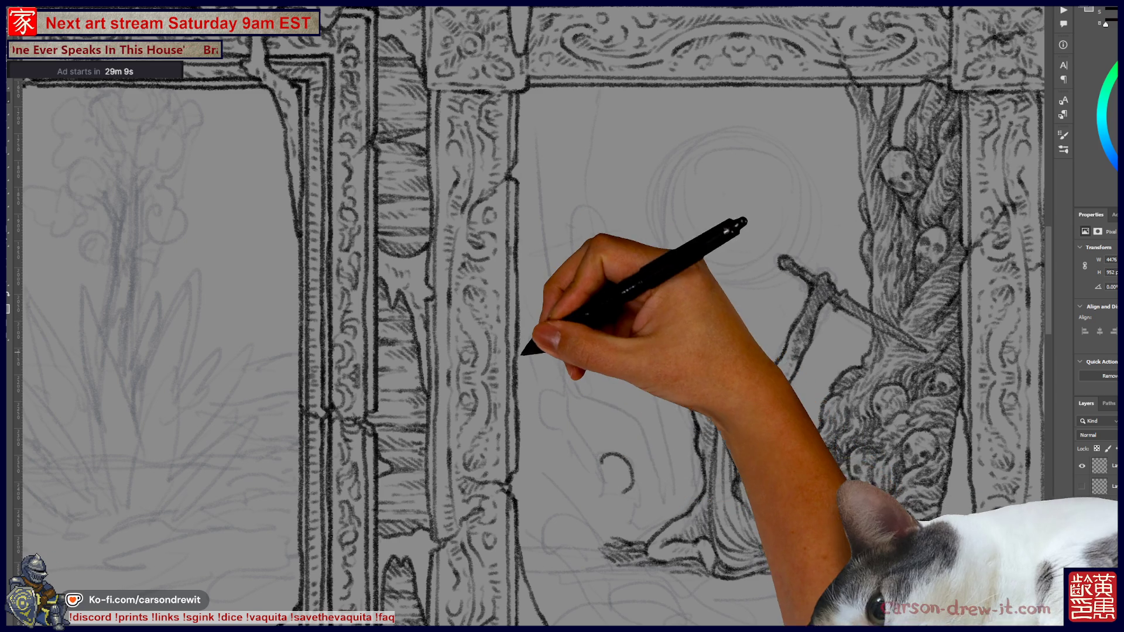
scroll(562, 316, down, 2)
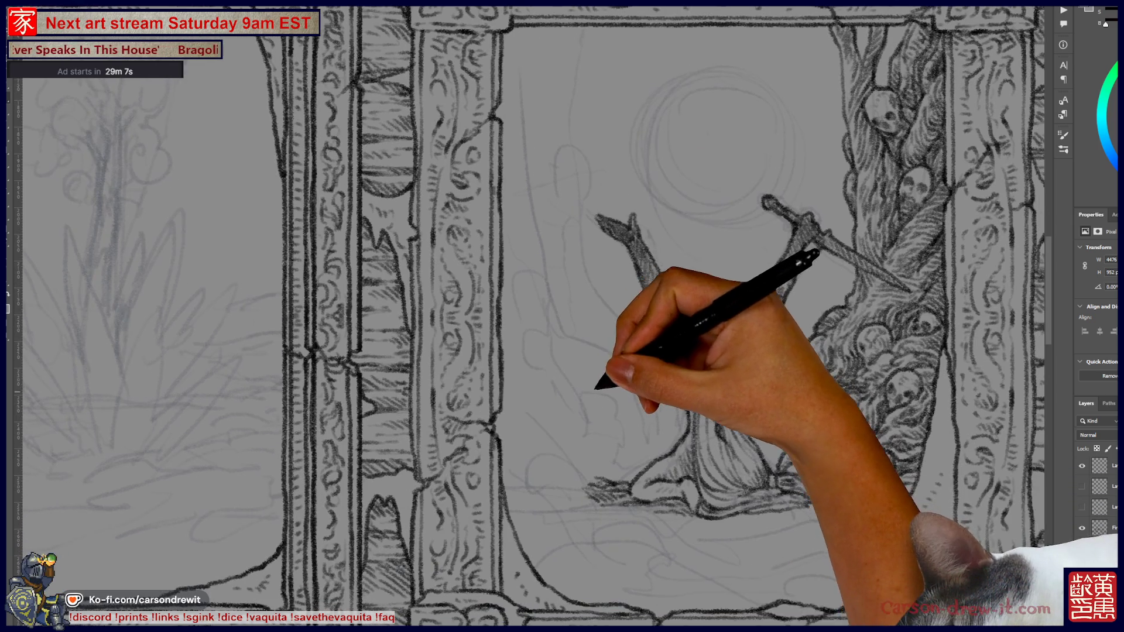
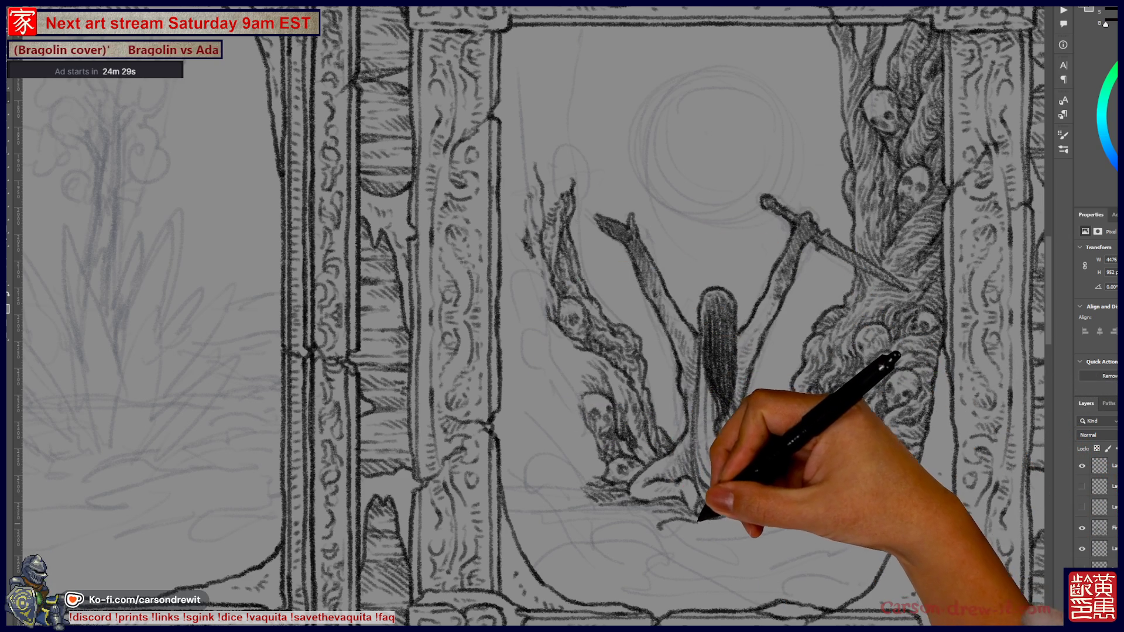
Step: Hatch the figure's lower robes and base with dark pencil strokes
drag(660, 524, 702, 524)
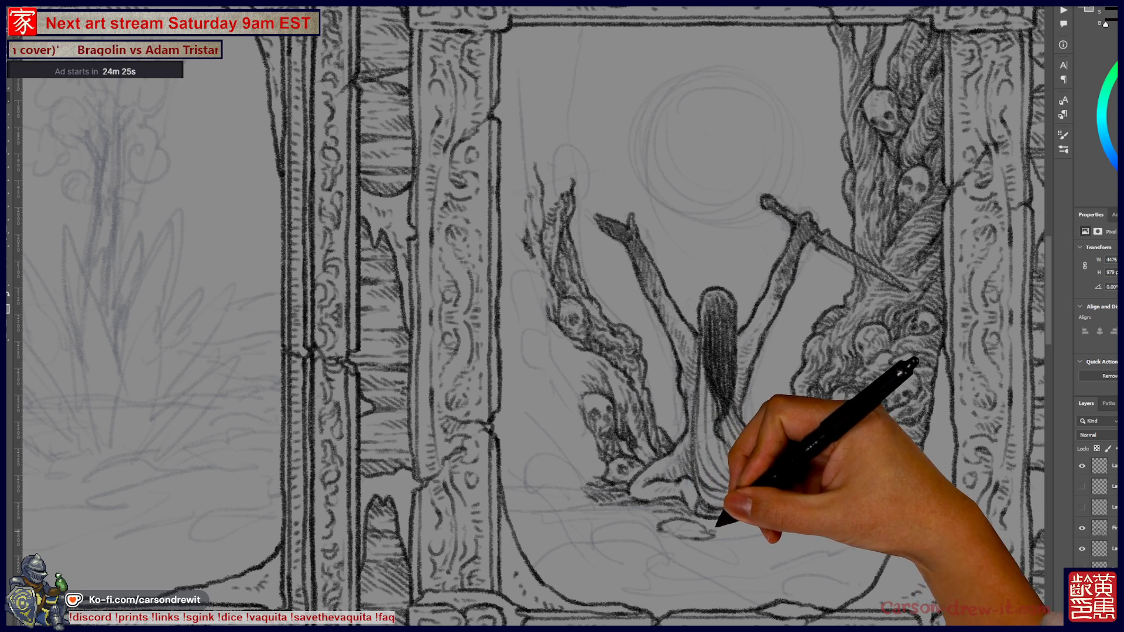
mouse_move(703, 524)
mouse_down()
mouse_move(755, 522)
mouse_move(775, 536)
mouse_move(753, 515)
mouse_move(807, 504)
mouse_up()
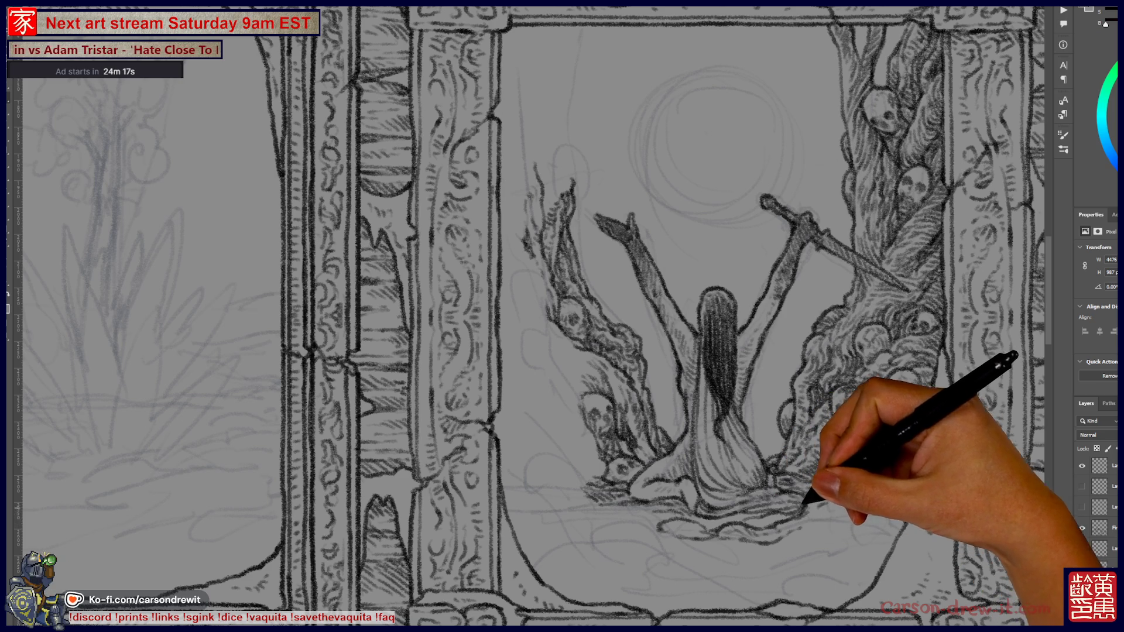
drag(800, 511, 836, 507)
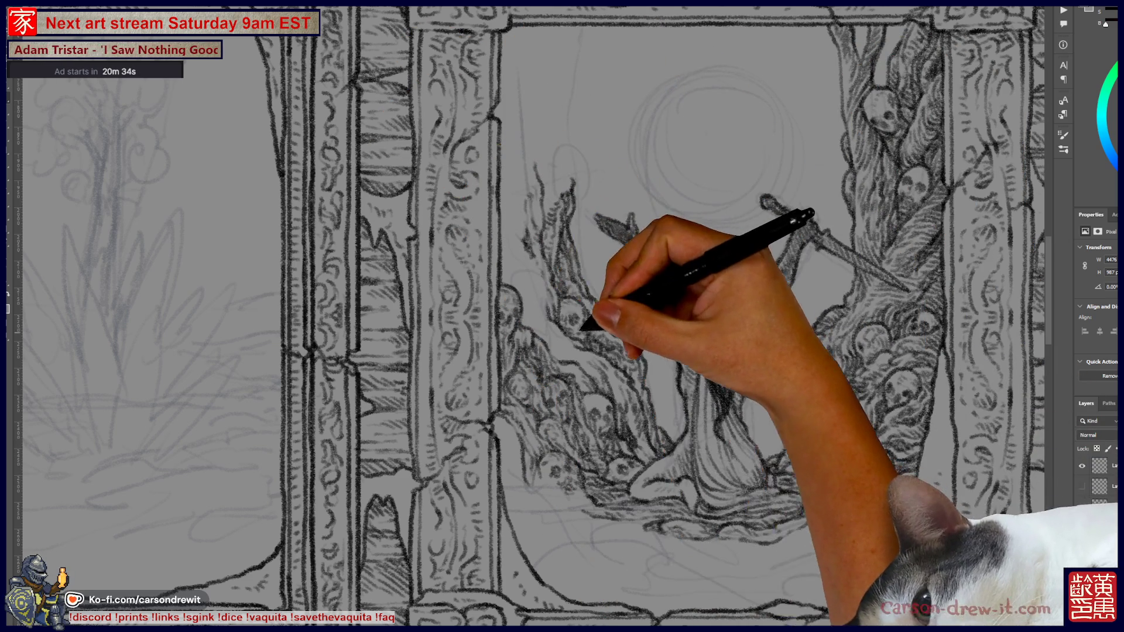
drag(410, 328, 702, 328)
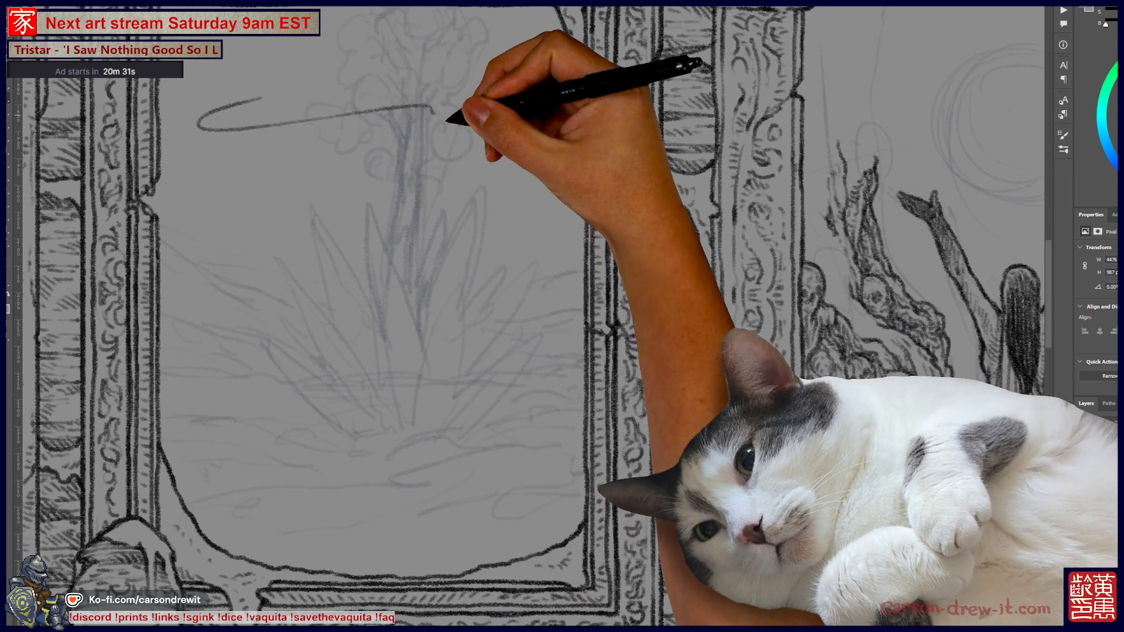
mouse_move(260, 99)
mouse_down()
mouse_move(264, 127)
mouse_move(414, 183)
mouse_move(413, 275)
mouse_move(465, 271)
mouse_up()
mouse_move(334, 342)
mouse_down()
mouse_move(452, 334)
mouse_move(460, 354)
mouse_up()
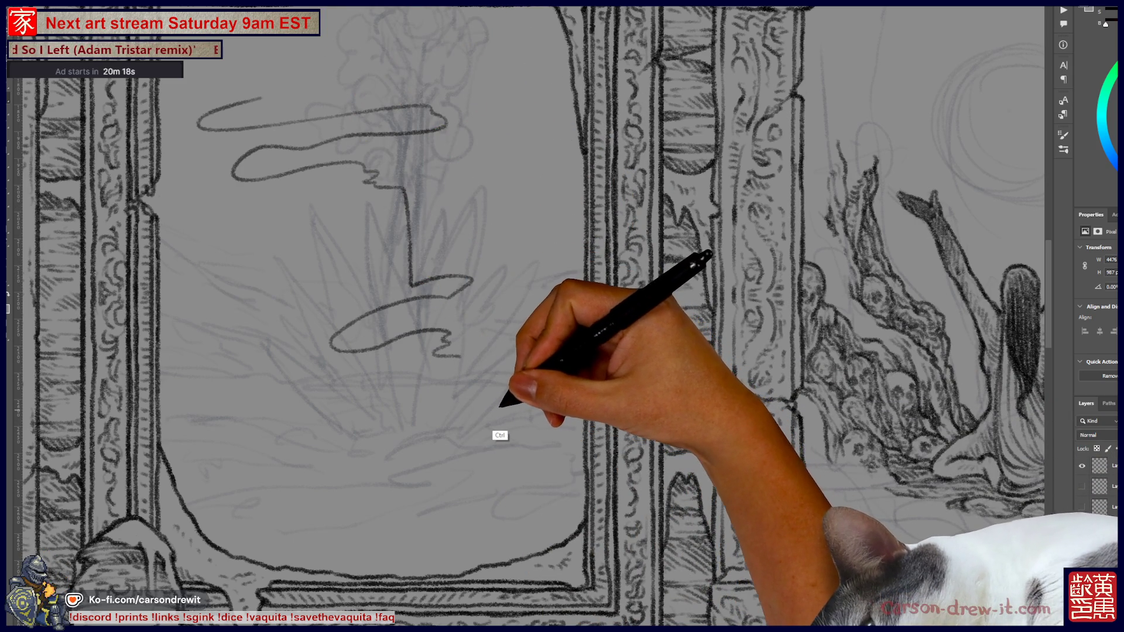
key(ctrl+z)
key(ctrl+z)
key(ctrl+z)
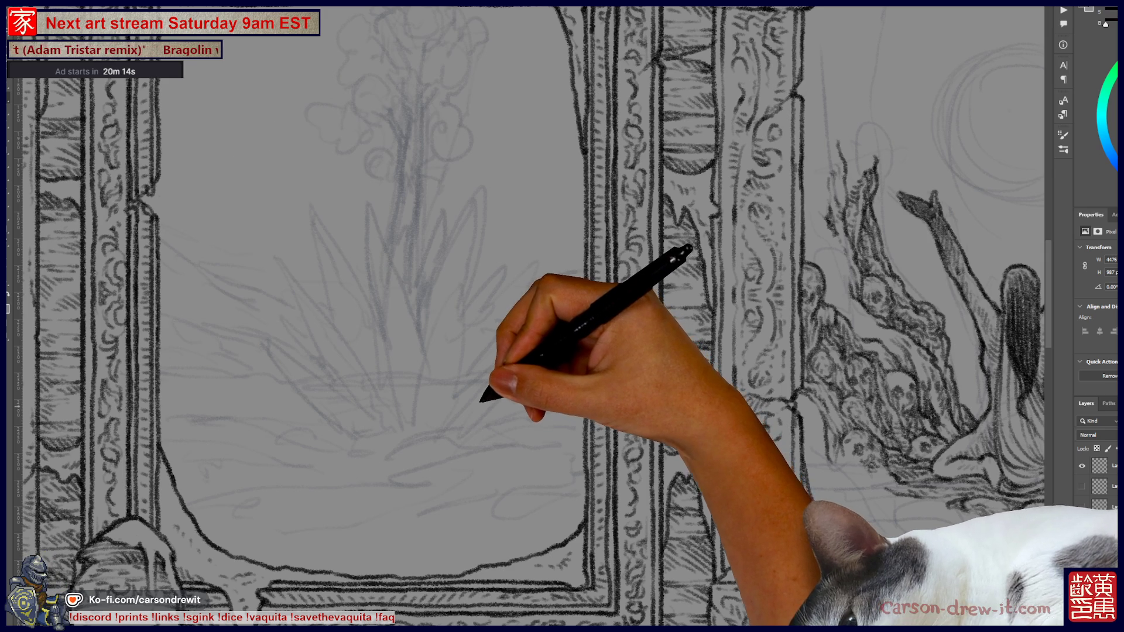
drag(657, 351, 506, 363)
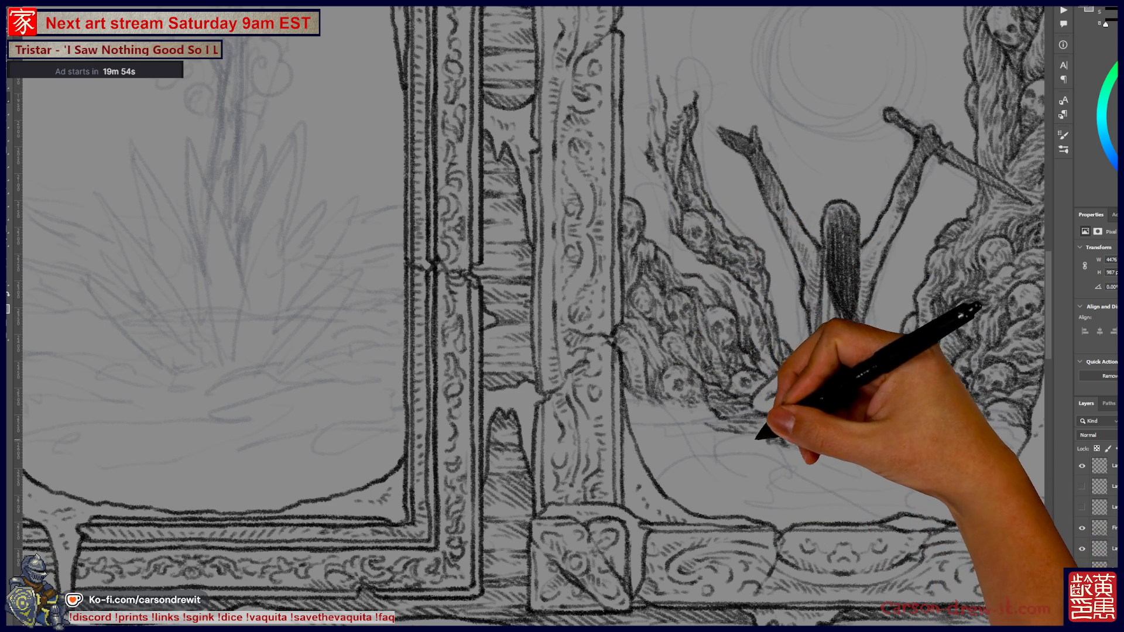
Step: Sketch a small skull loop atop the left tree and a curved stroke over the plant sketch
scroll(527, 316, up, 5)
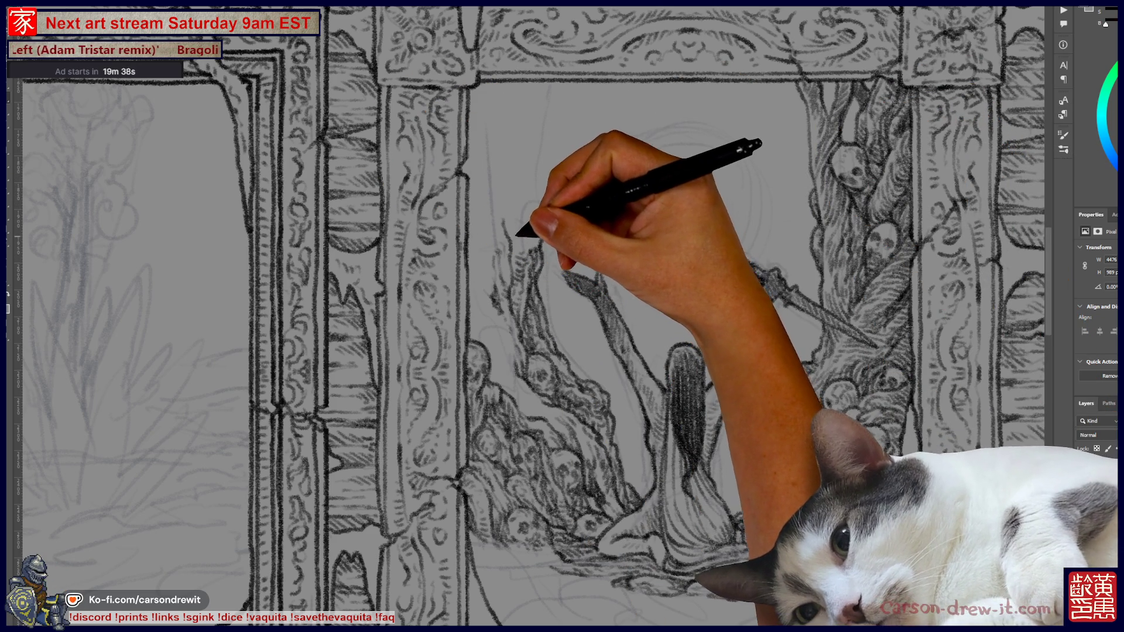
drag(519, 208, 523, 240)
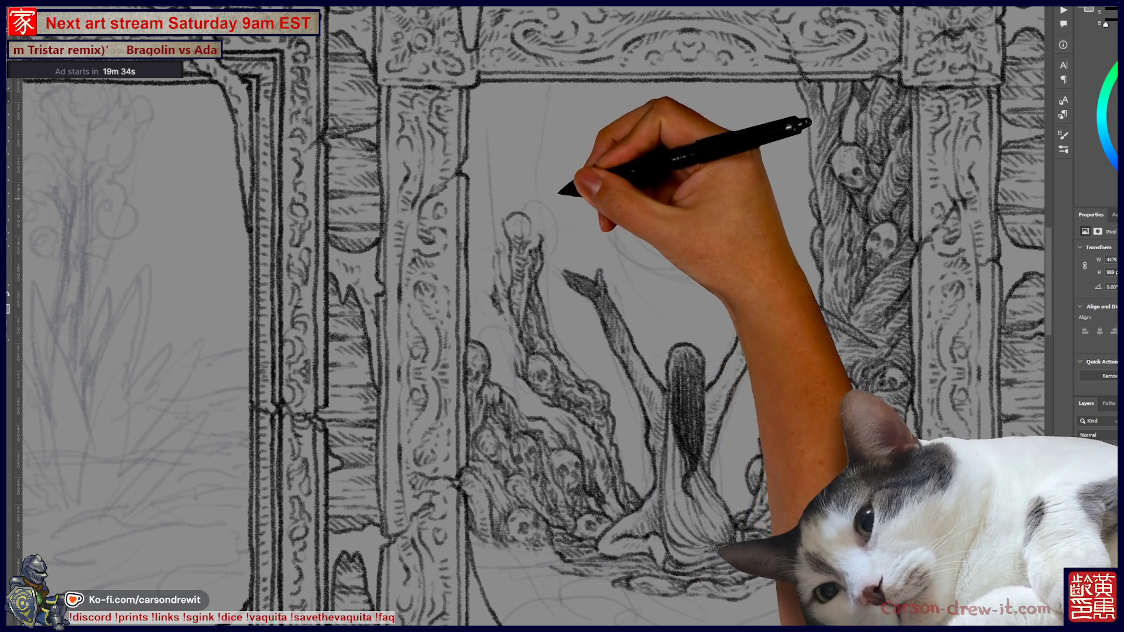
drag(359, 386, 726, 340)
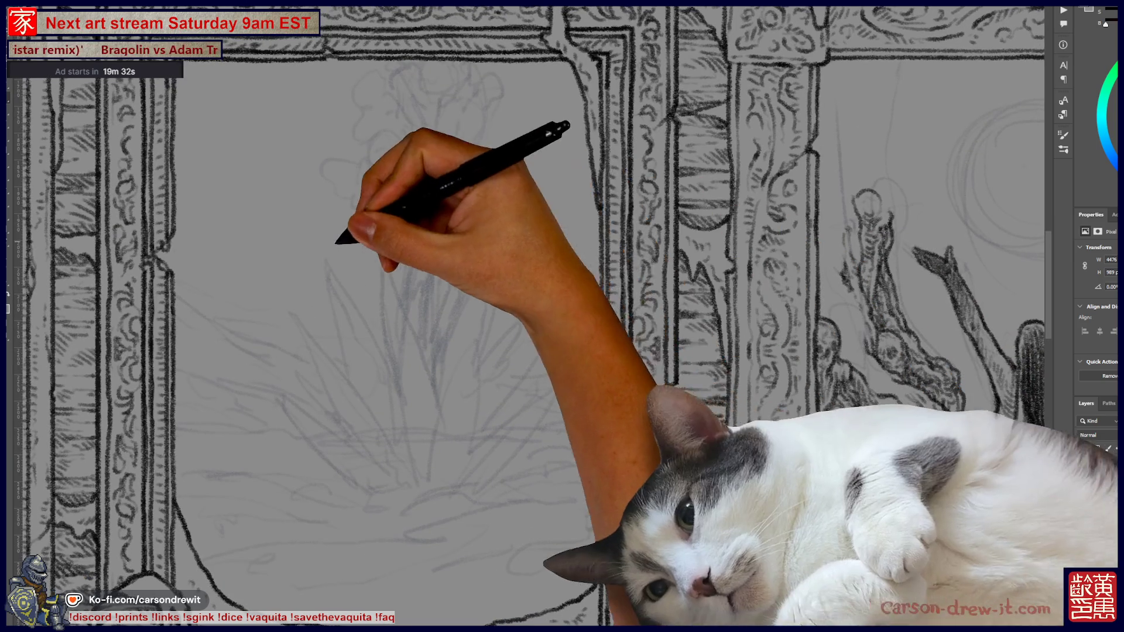
drag(333, 245, 523, 258)
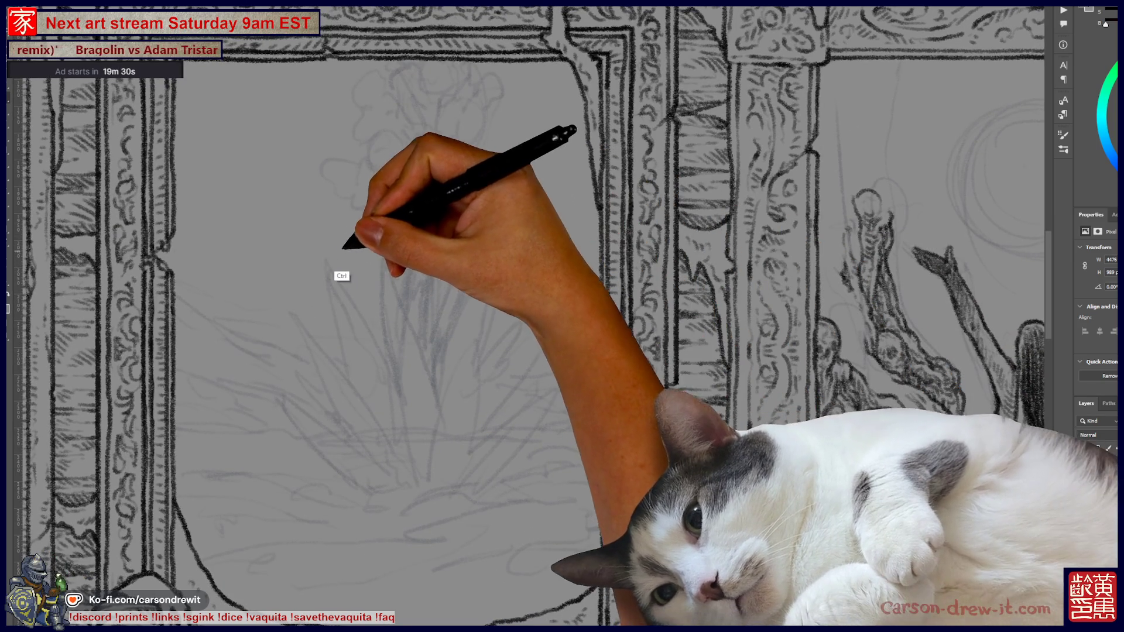
drag(418, 271, 466, 310)
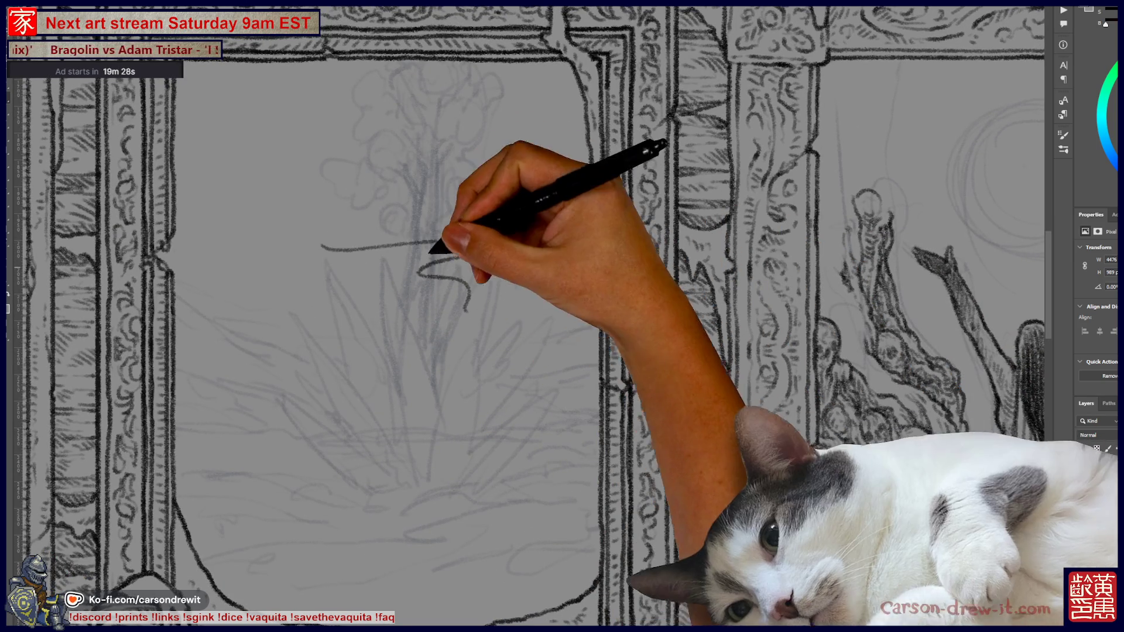
drag(409, 252, 425, 221)
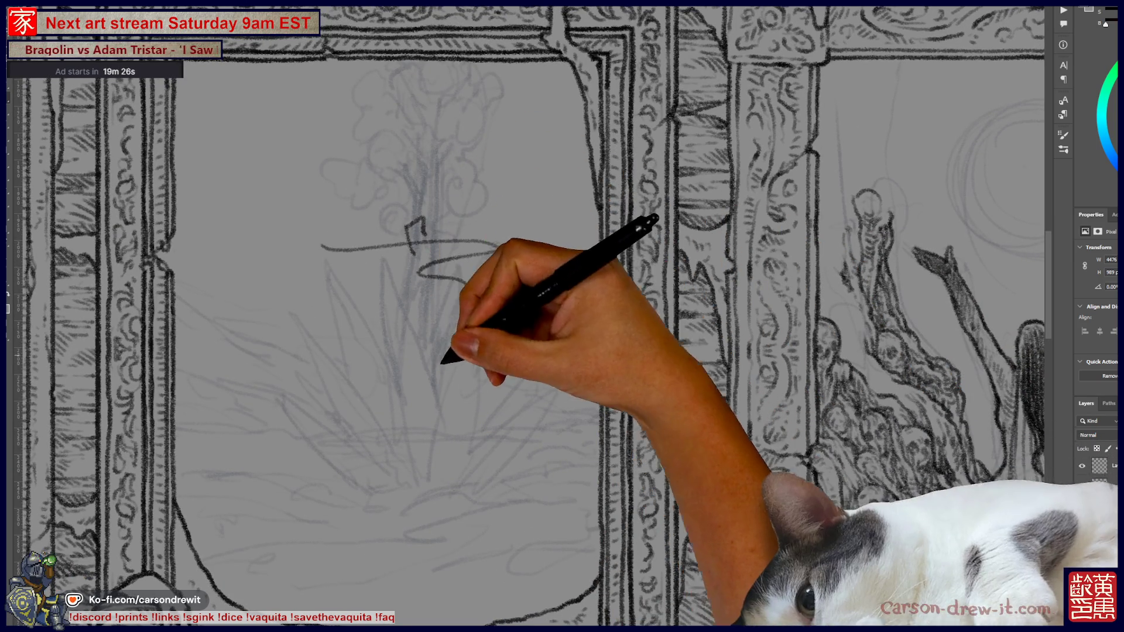
mouse_move(262, 197)
mouse_down()
mouse_move(322, 168)
mouse_move(263, 221)
mouse_move(326, 243)
mouse_move(486, 240)
mouse_up()
drag(422, 257, 466, 310)
drag(281, 199, 334, 186)
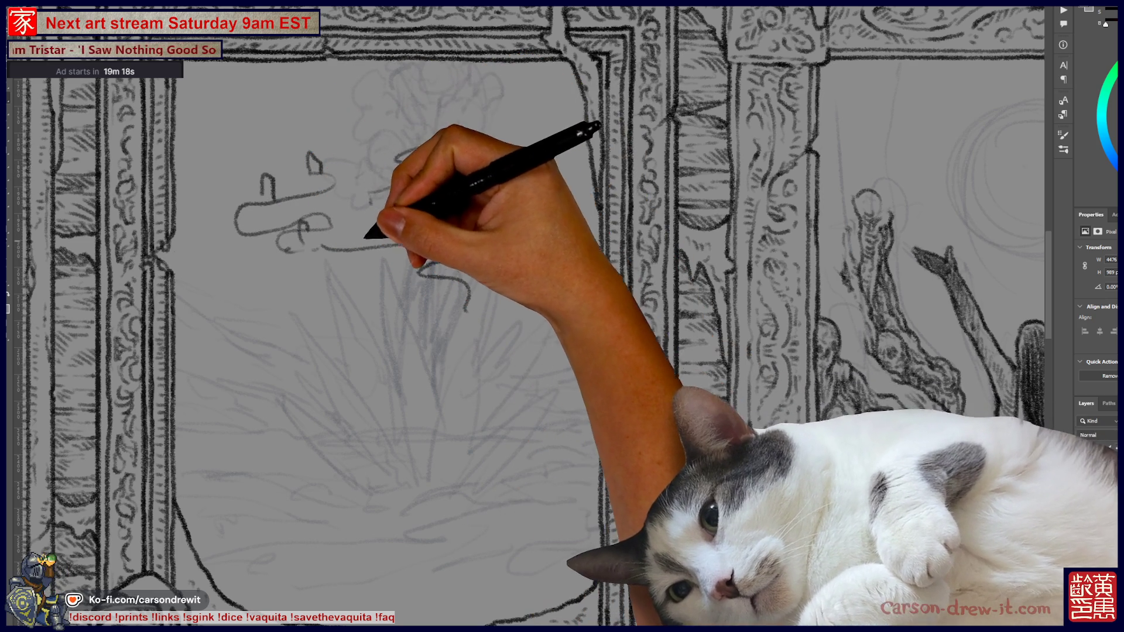
mouse_move(233, 316)
mouse_down()
mouse_move(245, 284)
mouse_move(253, 307)
mouse_move(345, 258)
mouse_up()
drag(371, 202, 357, 243)
mouse_move(419, 225)
mouse_down()
mouse_move(403, 260)
mouse_move(419, 225)
mouse_move(498, 249)
mouse_up()
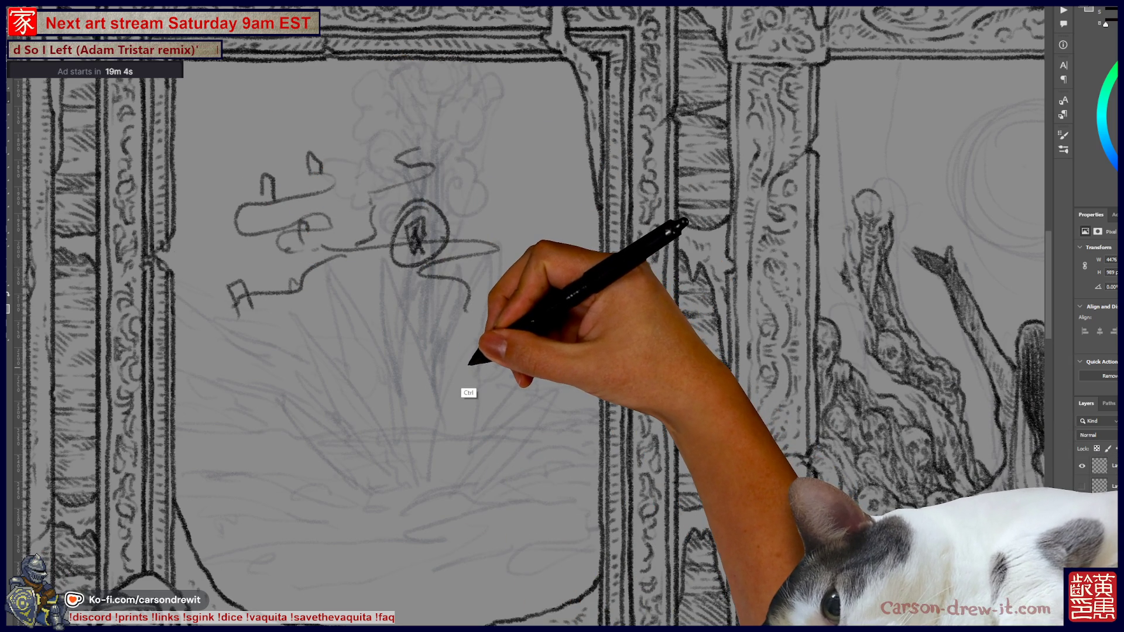
key(ctrl+z)
key(ctrl+z)
key(ctrl+z)
key(ctrl+z)
key(ctrl+z)
key(ctrl+z)
key(ctrl+z)
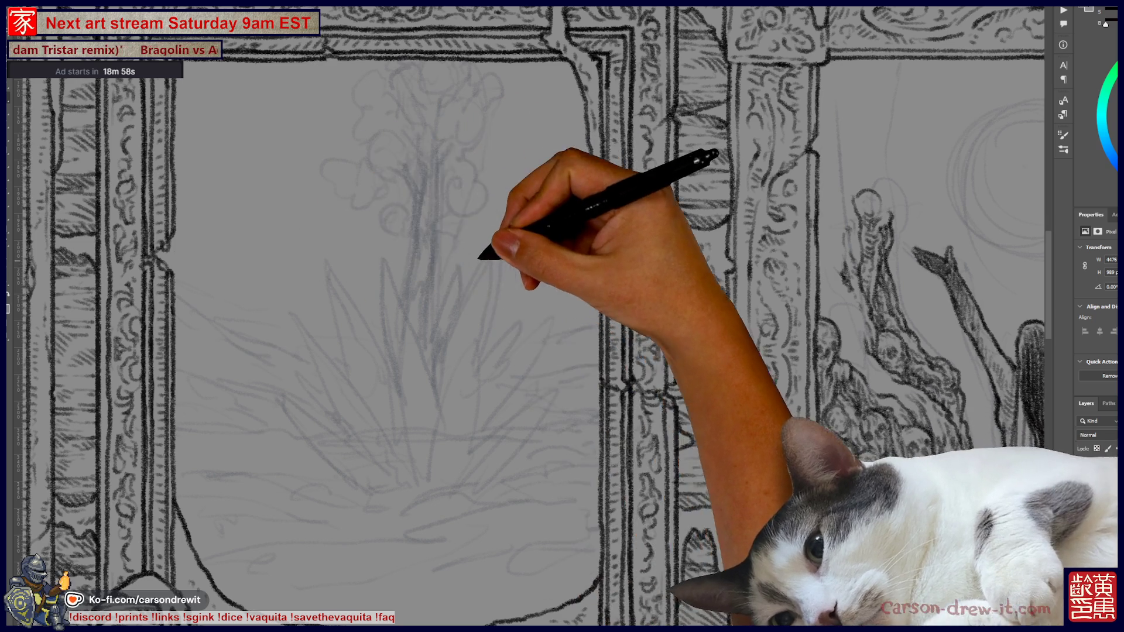
Step: Draw two pencil lines rising from the right panel's skull up toward the top border
drag(476, 250, 226, 258)
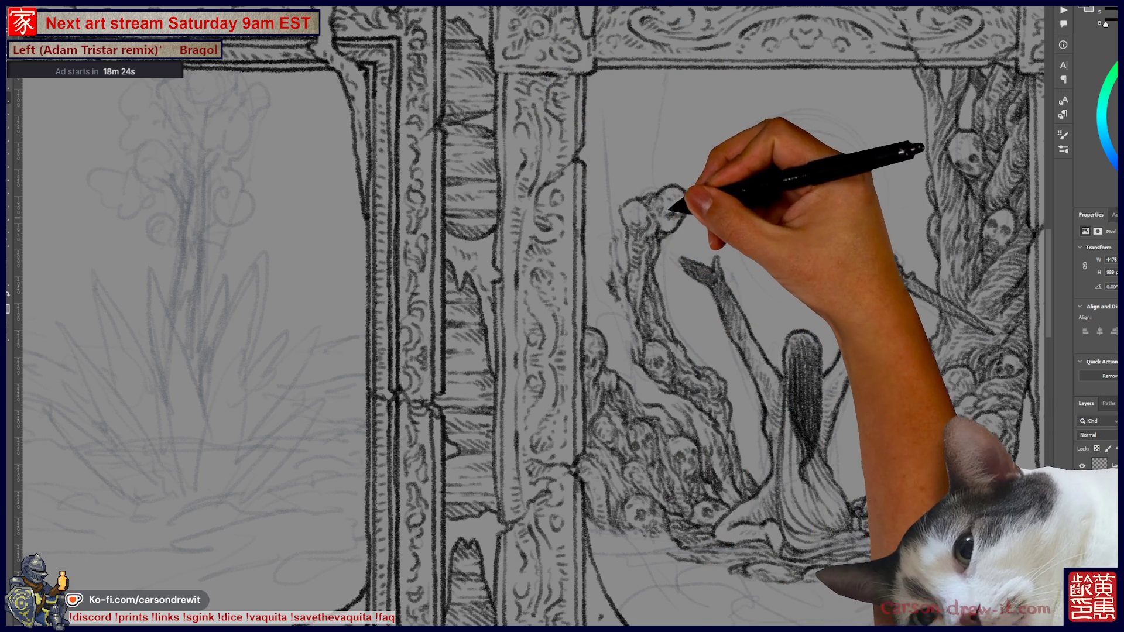
drag(680, 186, 710, 69)
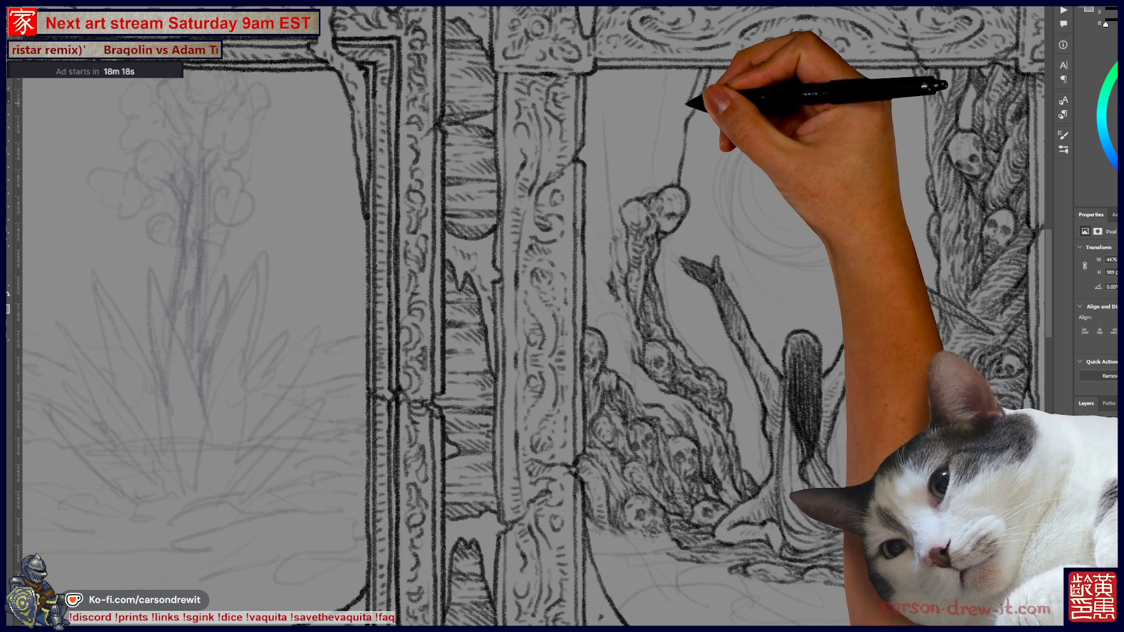
drag(664, 165, 665, 79)
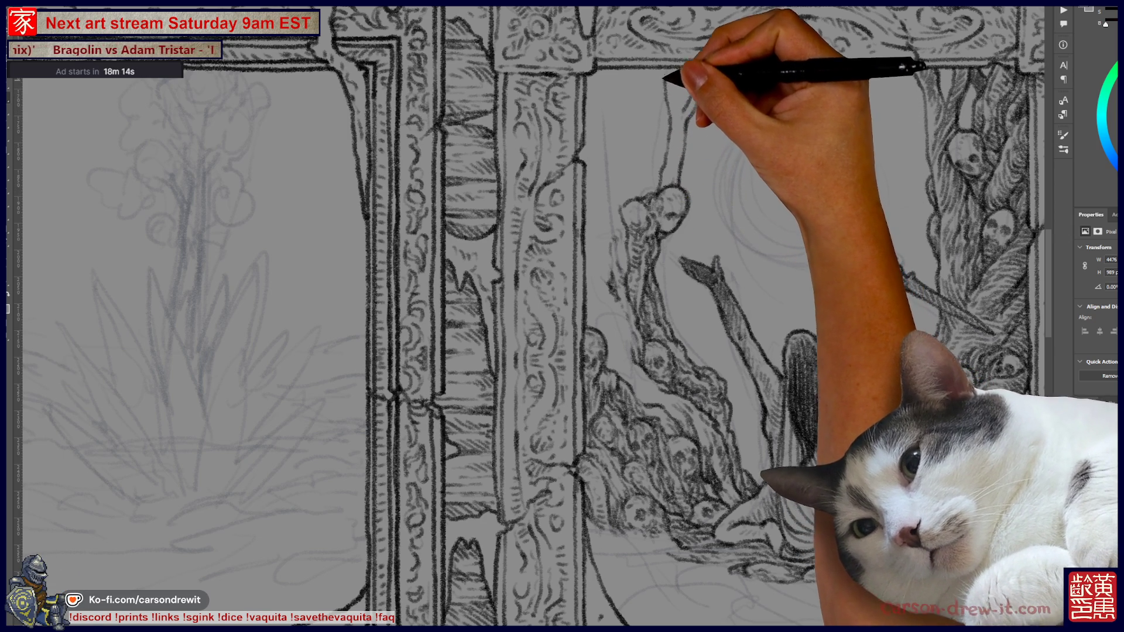